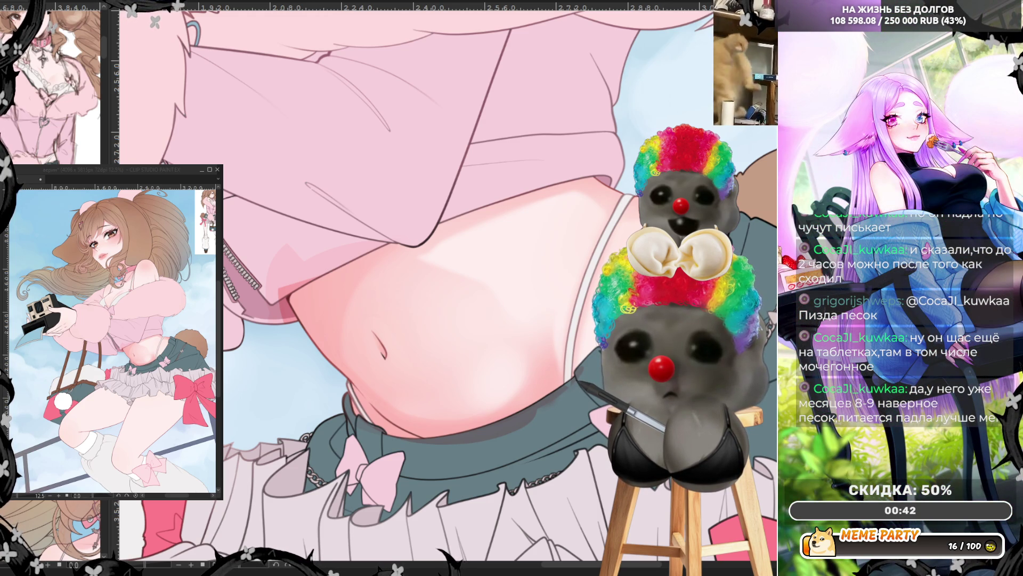
scroll(576, 315, "up", 1)
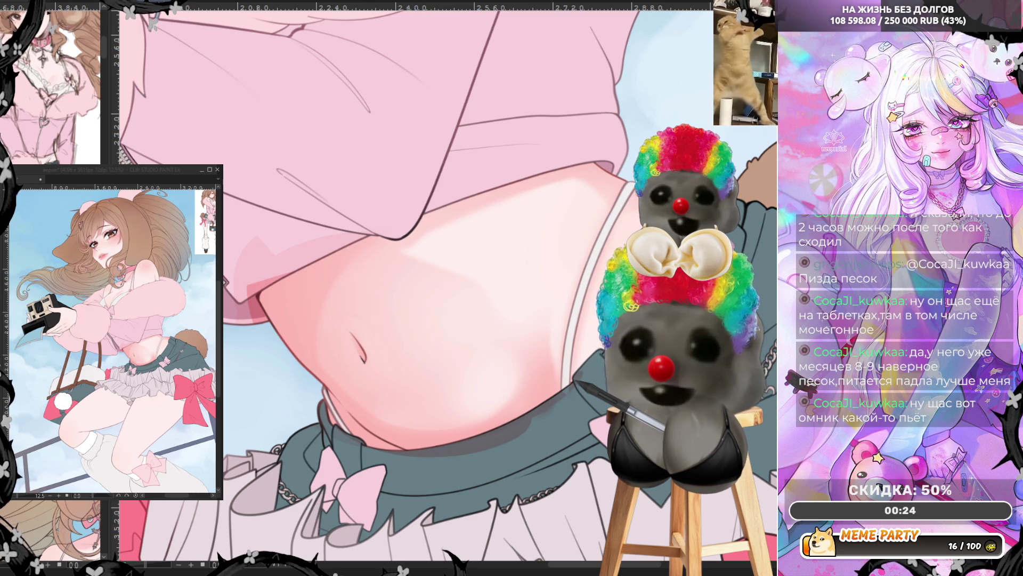
Step: Pan across the belly, mirror the view to check the pink shading, then flip it back
left_click_drag(448, 305, 432, 309)
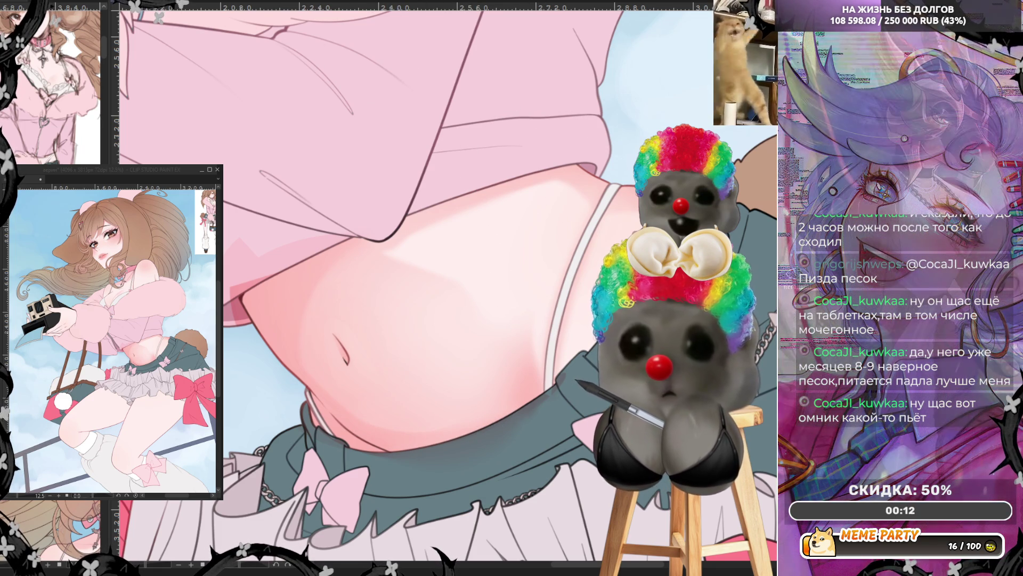
key("h")
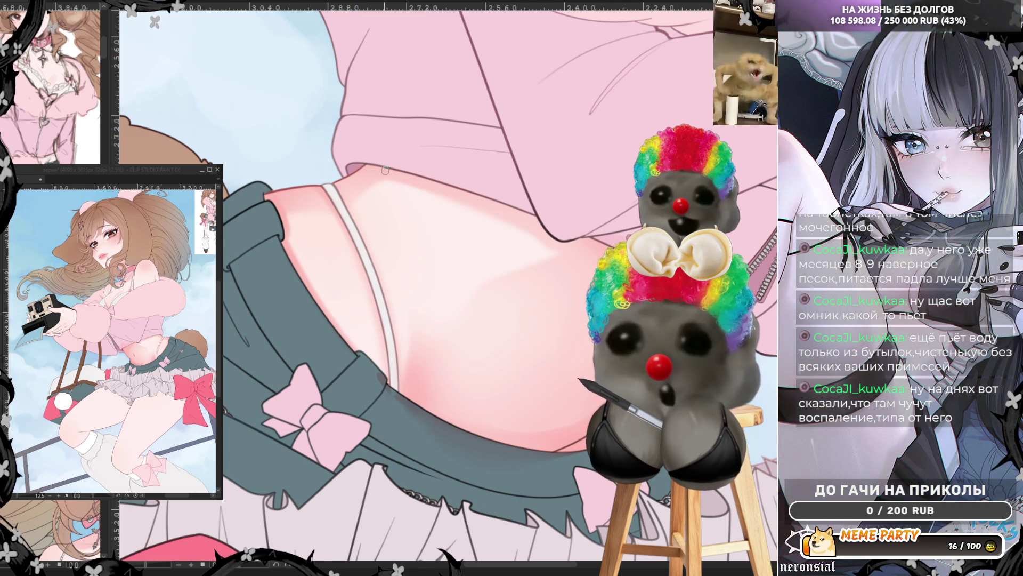
key("h")
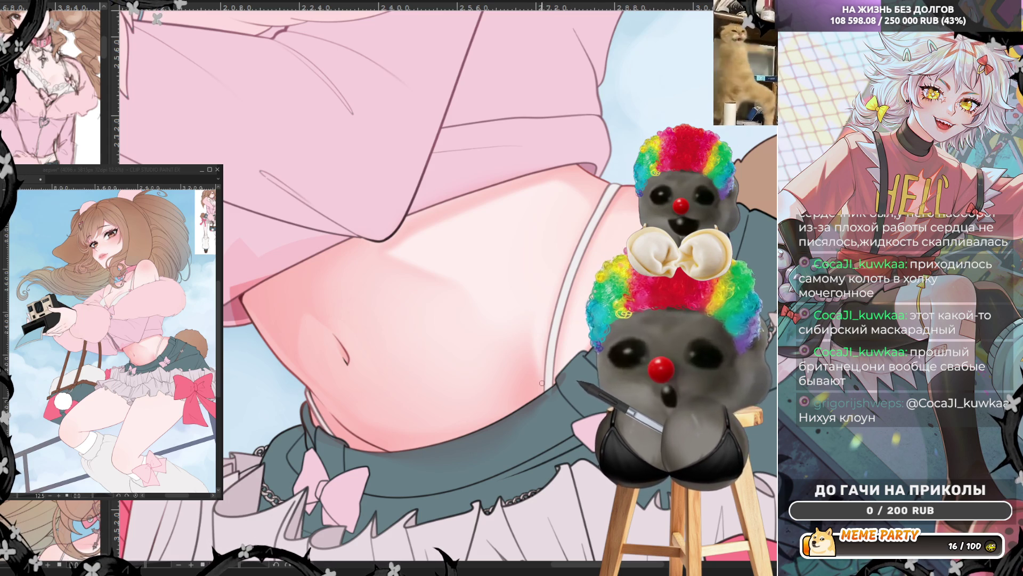
Step: Drag across the canvas to mirror the belly view again
left_click_drag(546, 391, 274, 79)
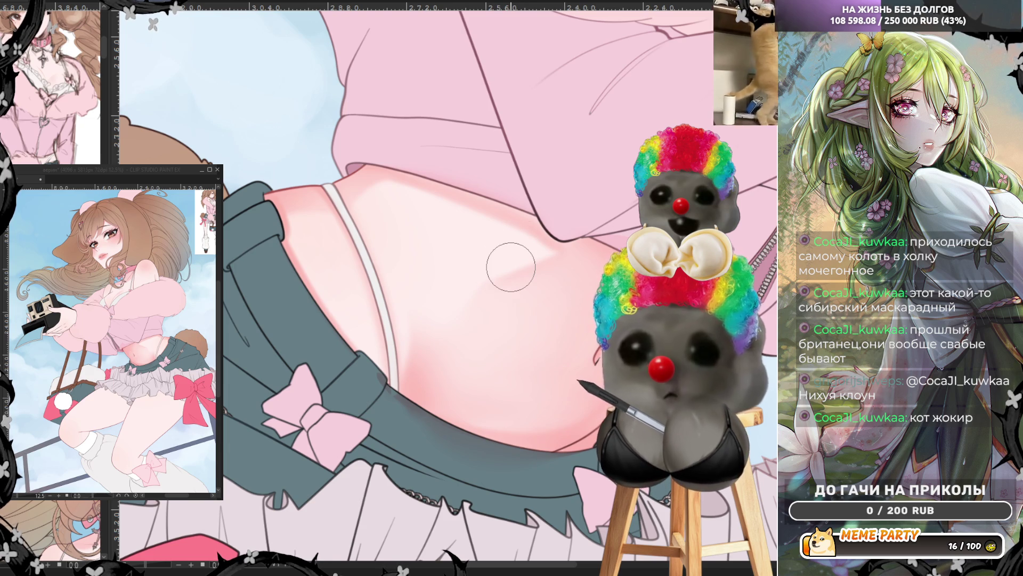
scroll(536, 239, "down", 3)
scroll(472, 290, "up", 3)
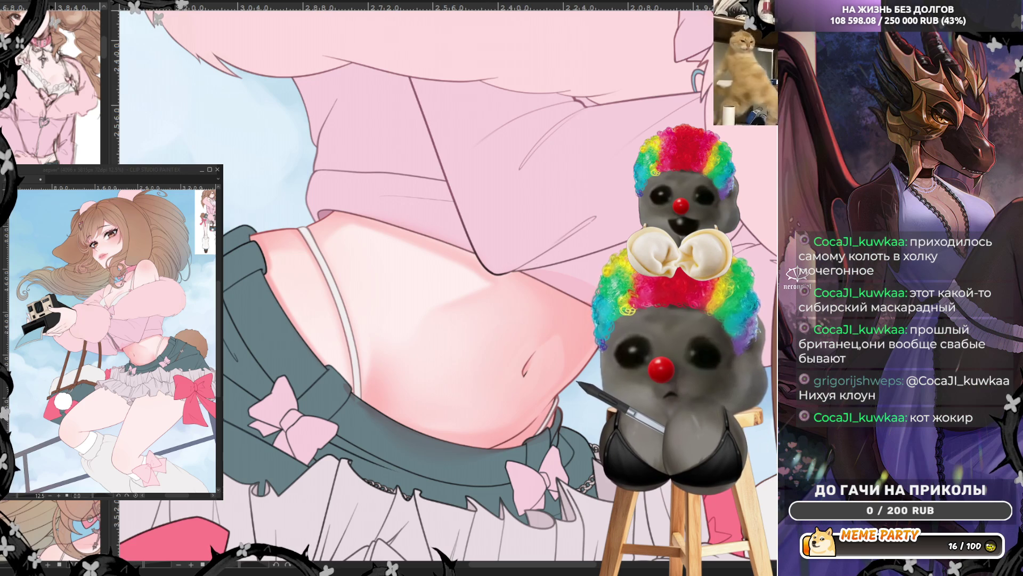
Step: Toggle undo and redo to compare the belly with and without the pink shading
key("ctrl+z")
key("ctrl+y")
key("ctrl+z")
key("ctrl+z")
key("ctrl+y")
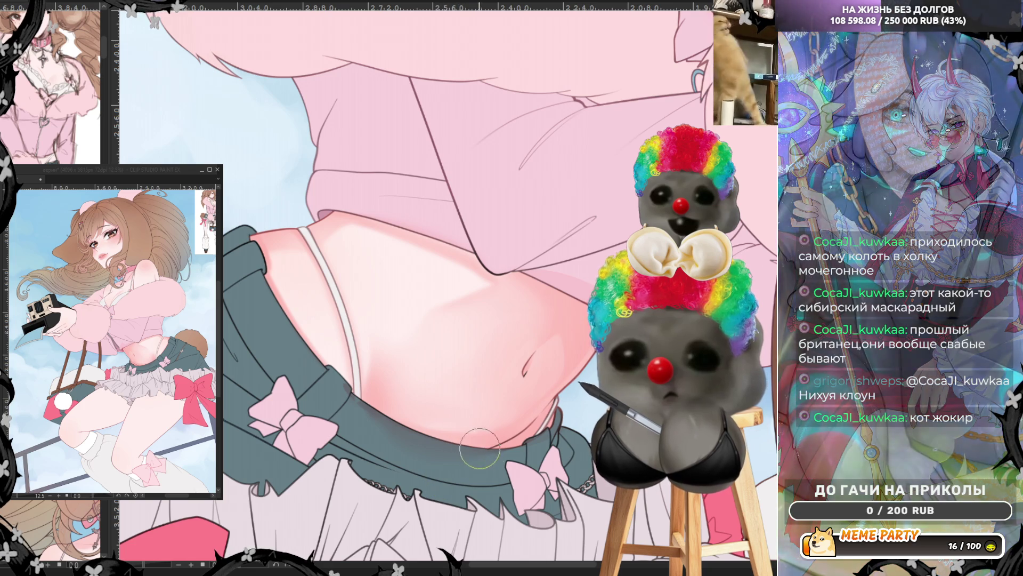
key("ctrl+z")
key("ctrl+z")
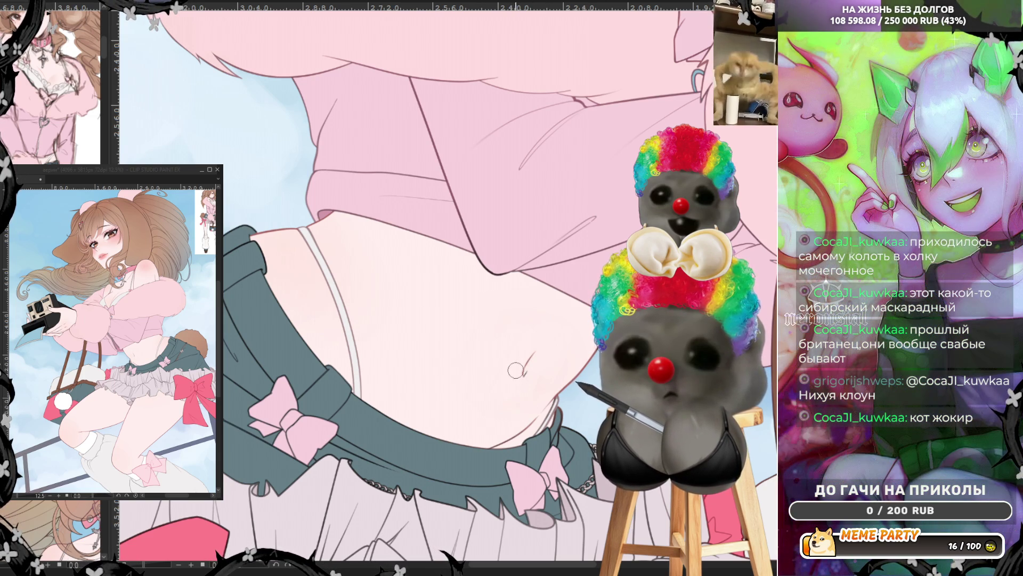
Step: Paint soft pink shading across the belly and waist above the teal skirt
left_click_drag(360, 264, 560, 336)
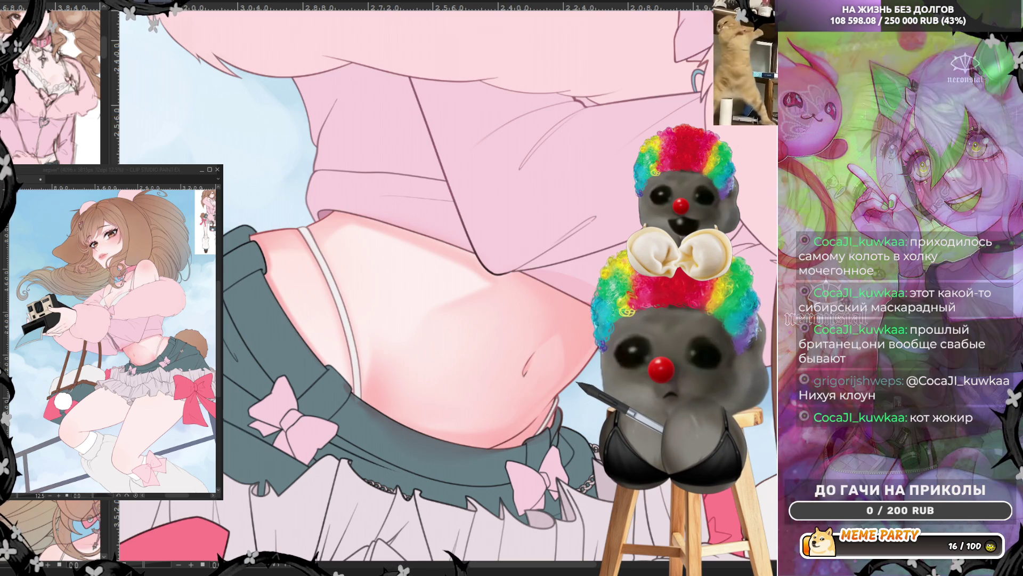
scroll(448, 289, "down", 2)
scroll(449, 287, "down", 2)
scroll(480, 305, "up", 2)
scroll(479, 304, "up", 2)
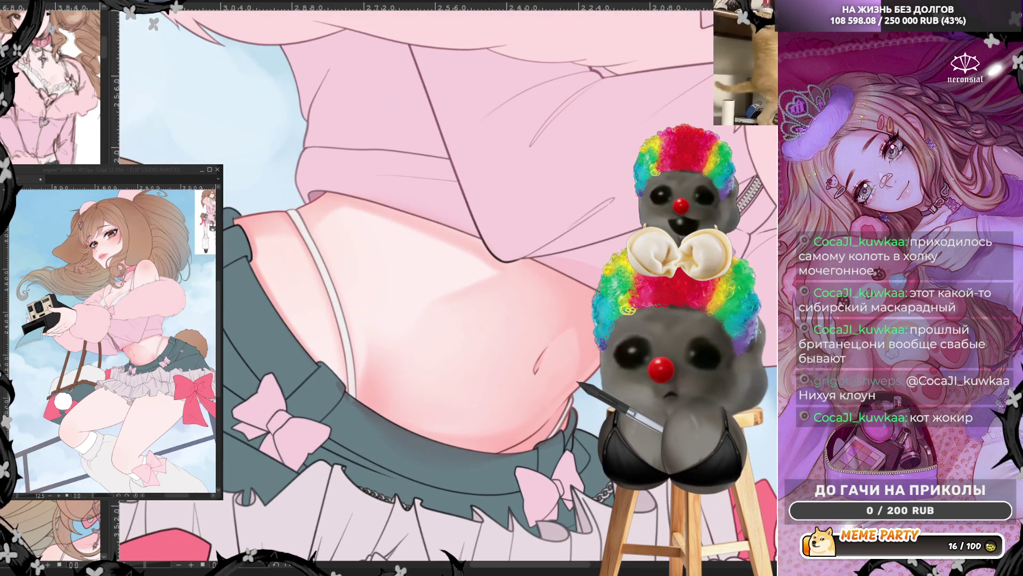
scroll(631, 407, "up", 2)
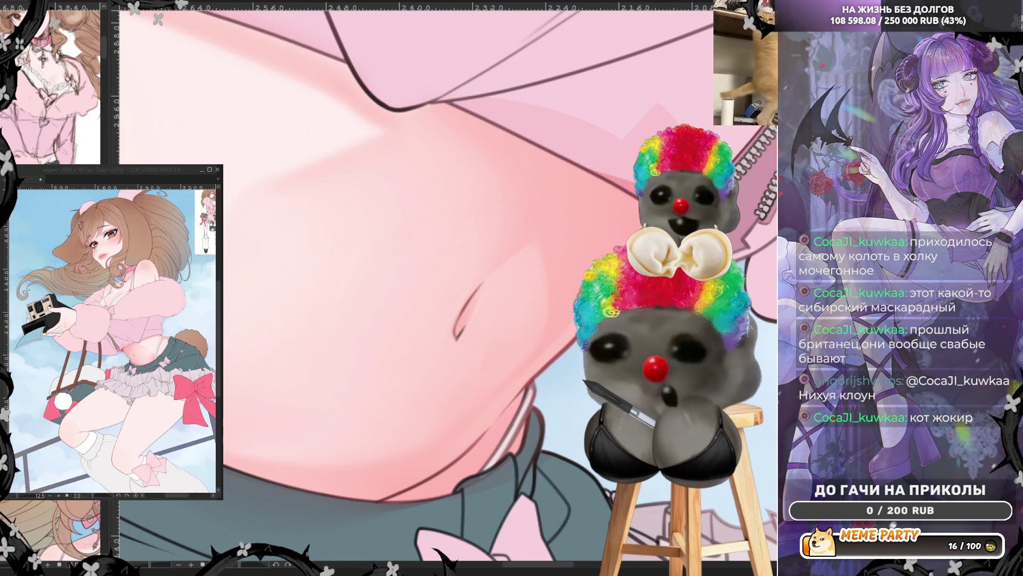
Step: Mirror the view, draw the curved navel crease, mirror again and darken the crease line
key("h")
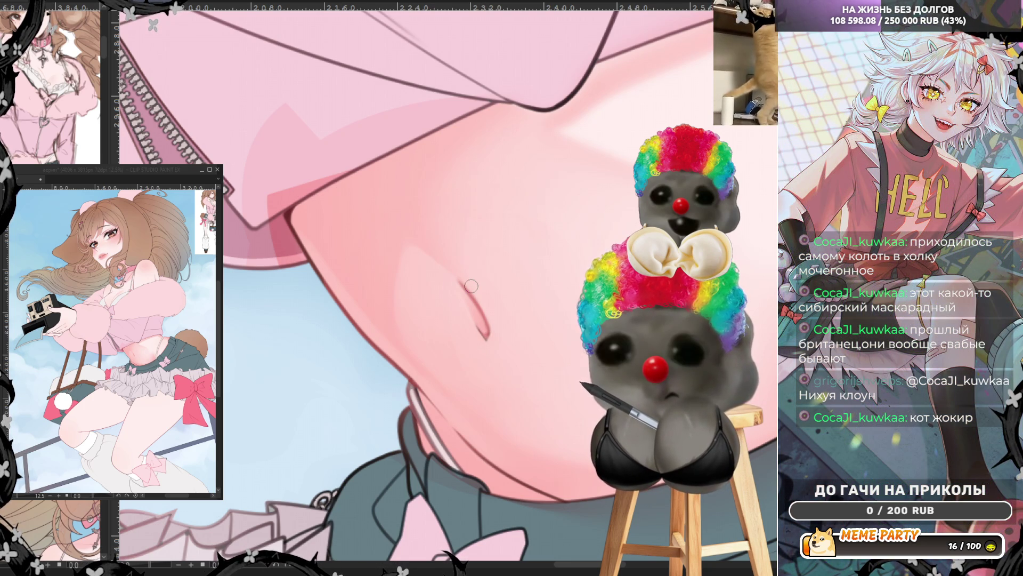
left_click_drag(460, 282, 482, 329)
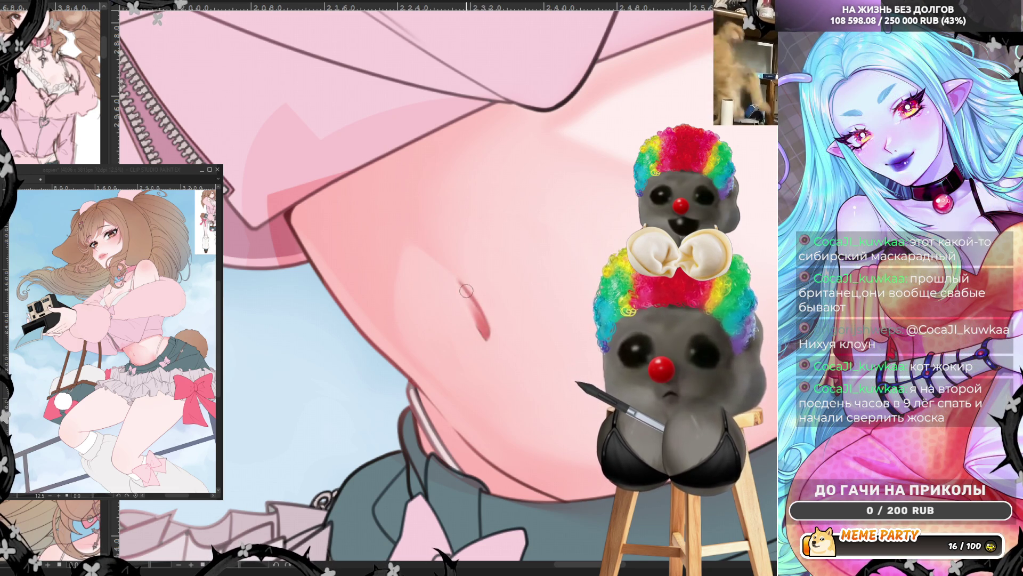
key("h")
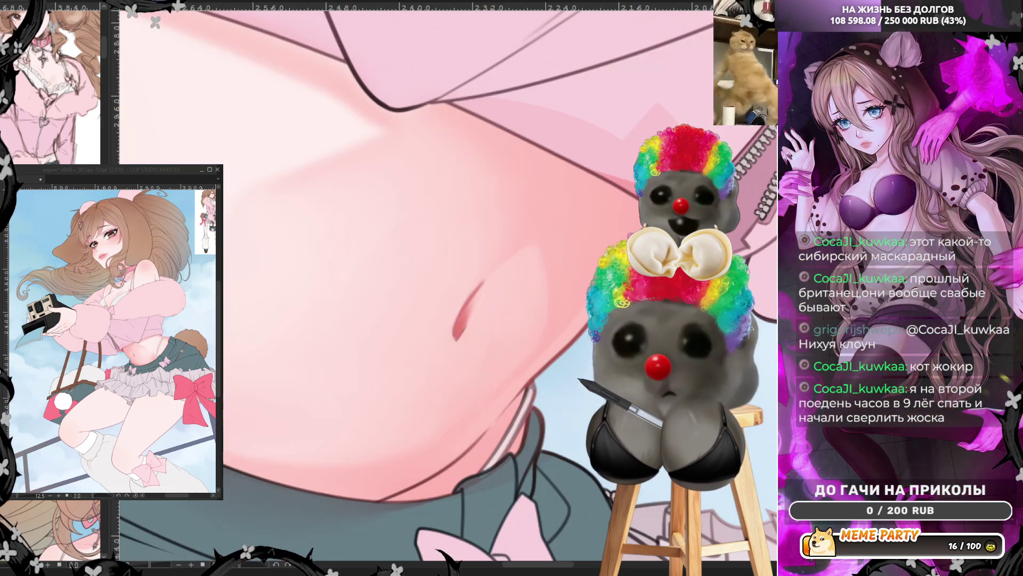
left_click_drag(471, 320, 457, 334)
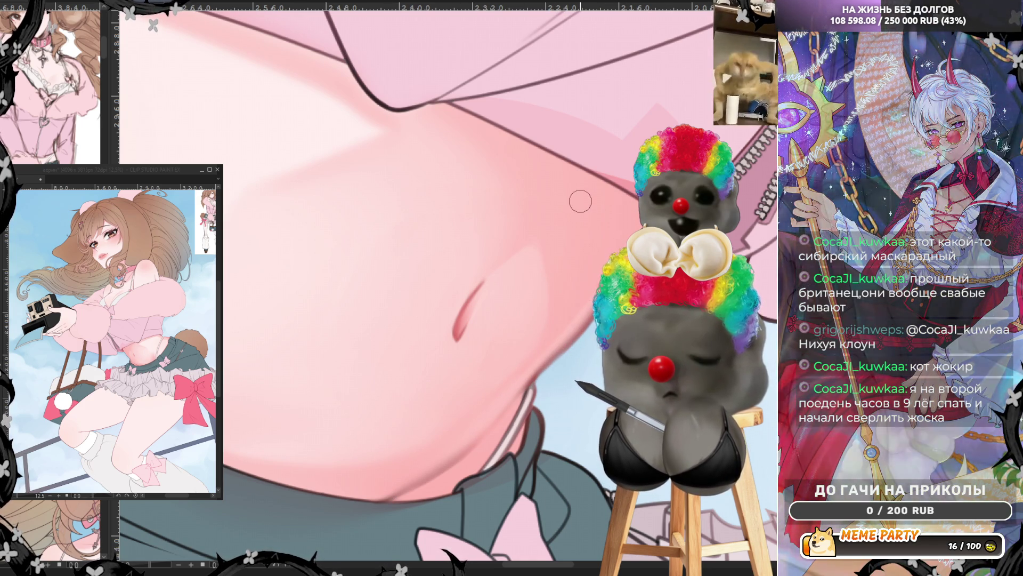
scroll(582, 200, "down", 3)
Step: Mirror the view to check proportions, then darken and fill out the reddish navel stroke
key("h")
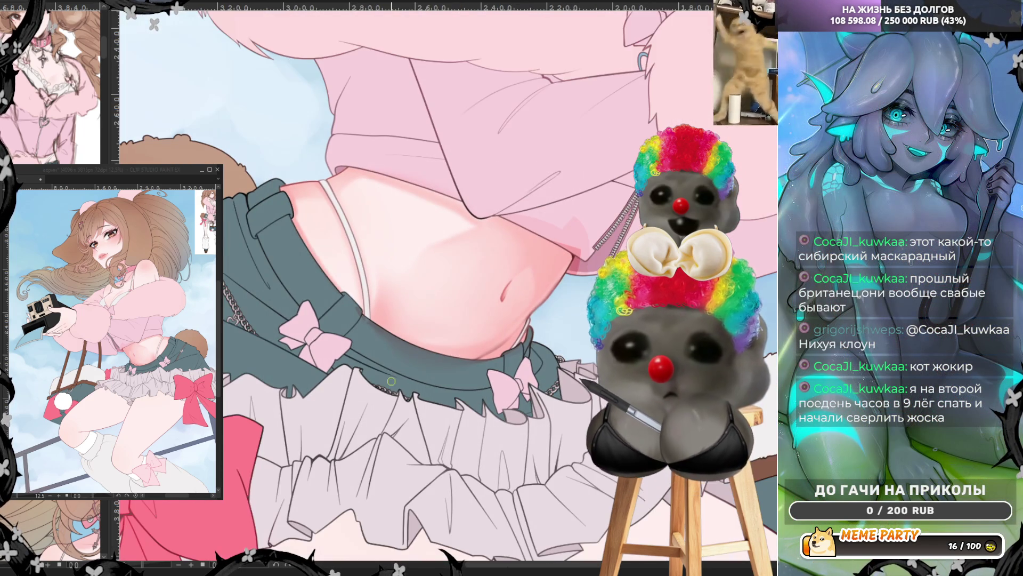
scroll(485, 281, "up", 5)
left_click_drag(321, 409, 290, 347)
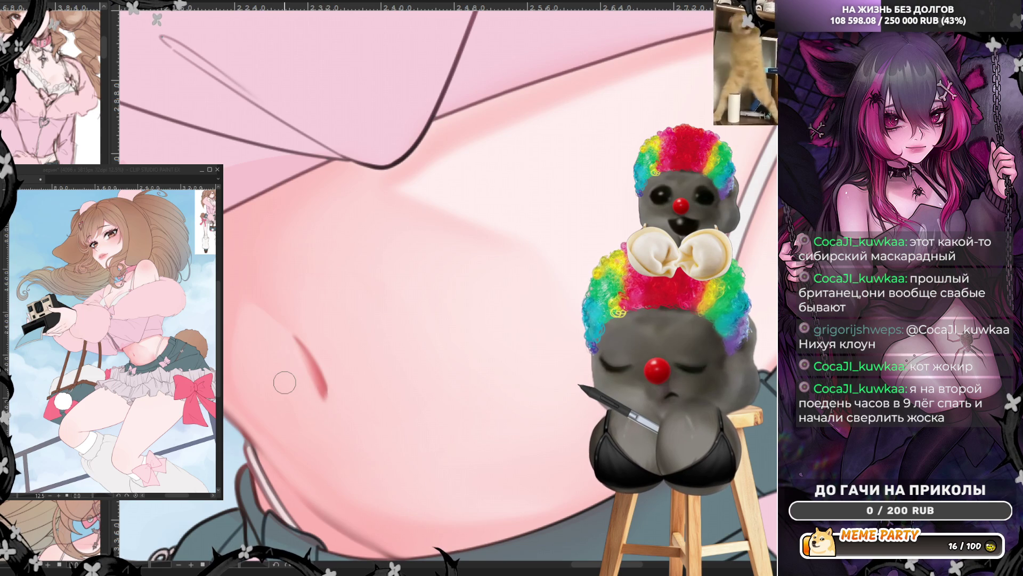
scroll(285, 382, "down", 2)
scroll(285, 382, "down", 2)
scroll(285, 383, "down", 3)
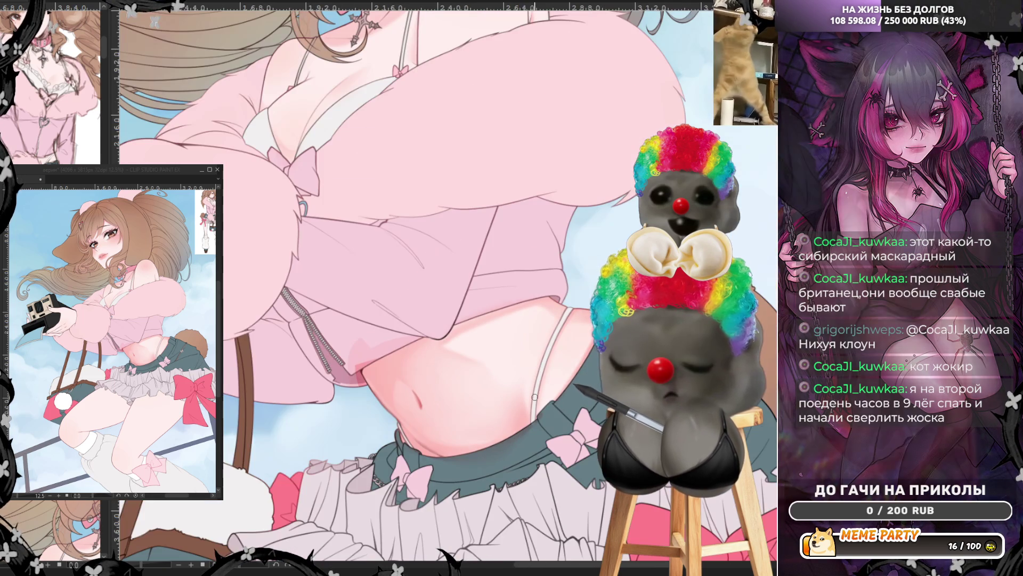
scroll(534, 396, "down", 2)
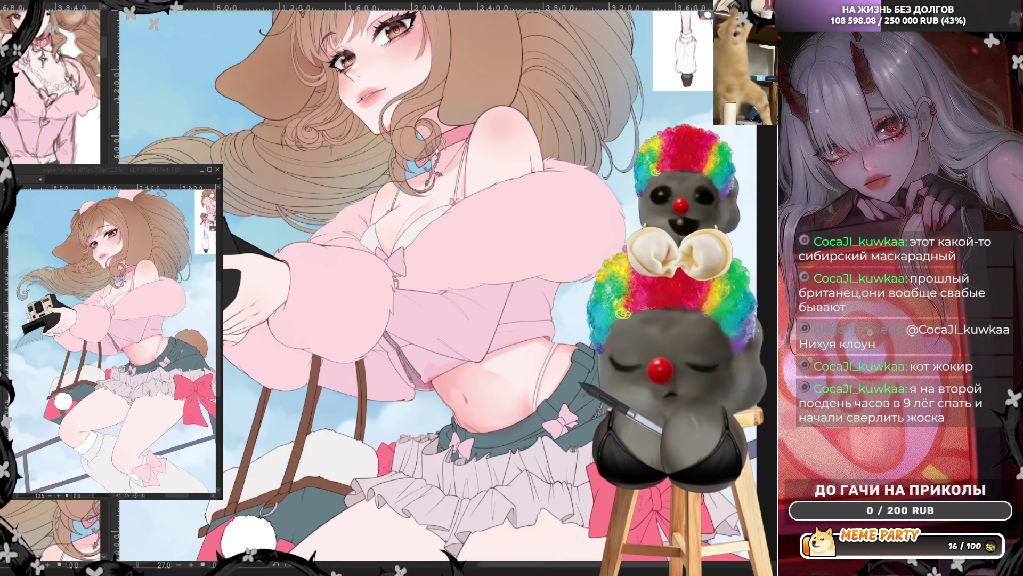
scroll(469, 436, "up", 2)
scroll(469, 436, "up", 2)
scroll(468, 436, "up", 2)
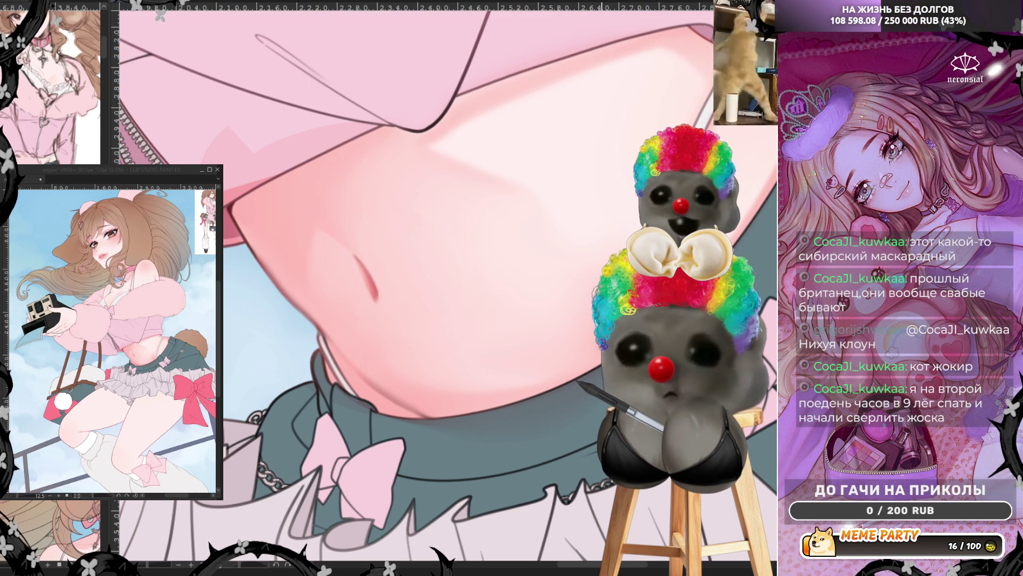
scroll(513, 305, "down", 2)
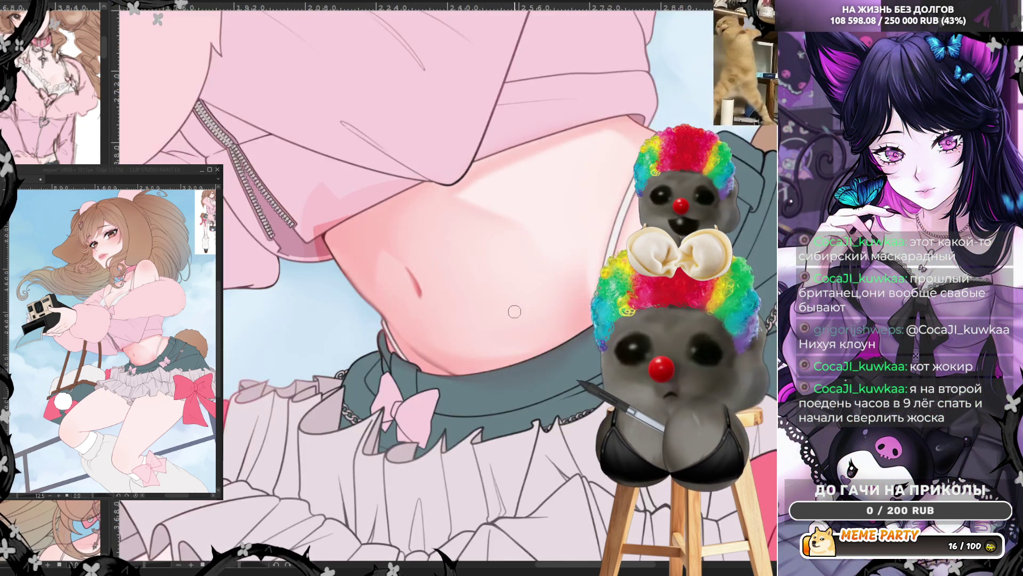
scroll(512, 305, "down", 2)
scroll(531, 332, "down", 2)
scroll(532, 331, "down", 1)
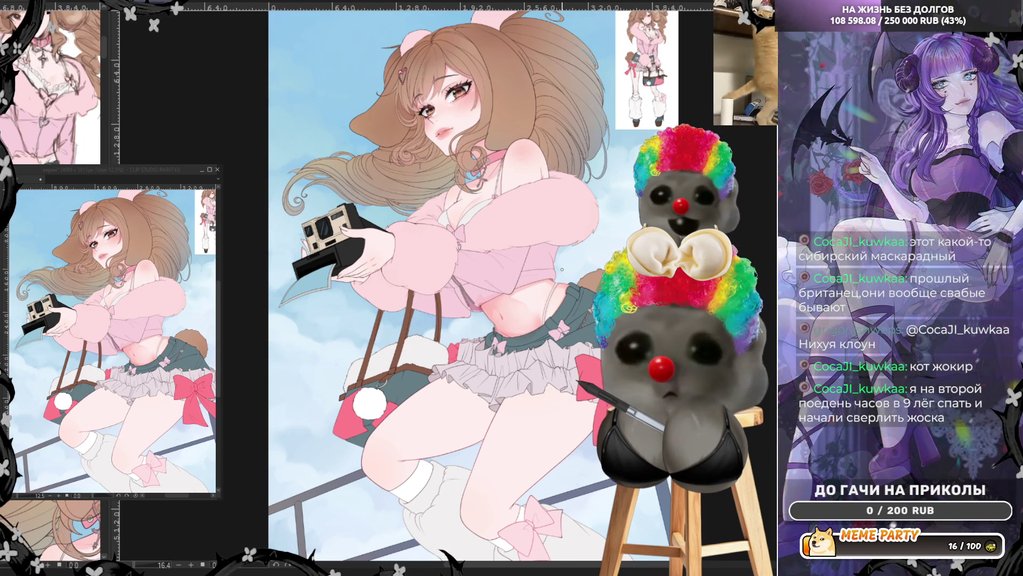
scroll(561, 272, "up", 1)
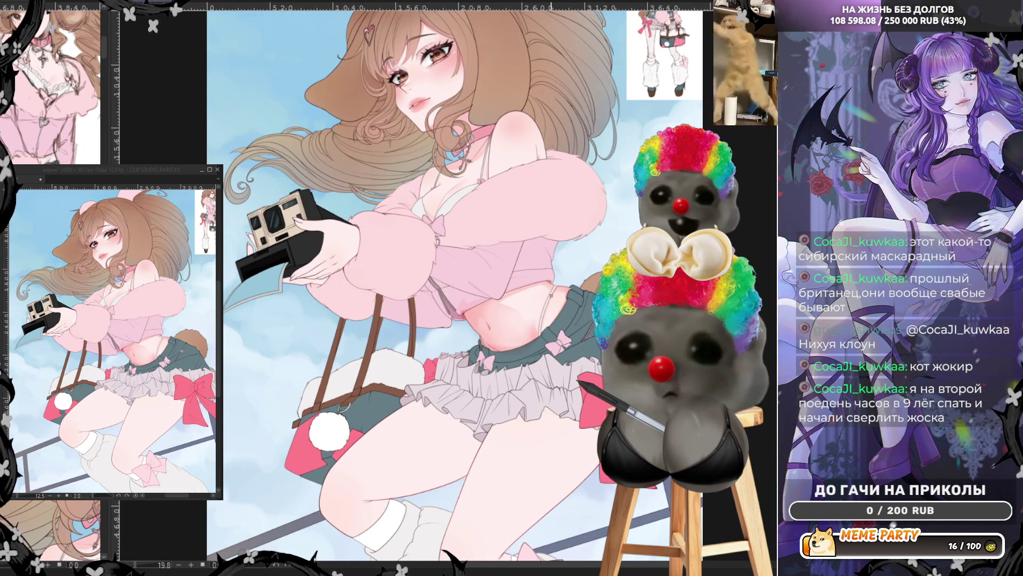
scroll(559, 278, "up", 1)
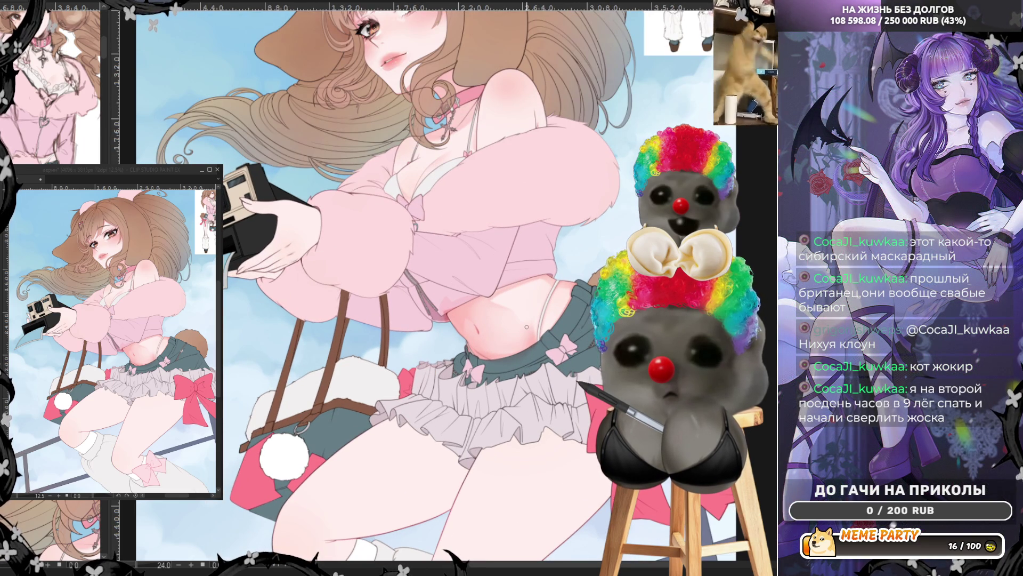
scroll(526, 327, "up", 1)
scroll(526, 326, "up", 2)
scroll(527, 327, "up", 1)
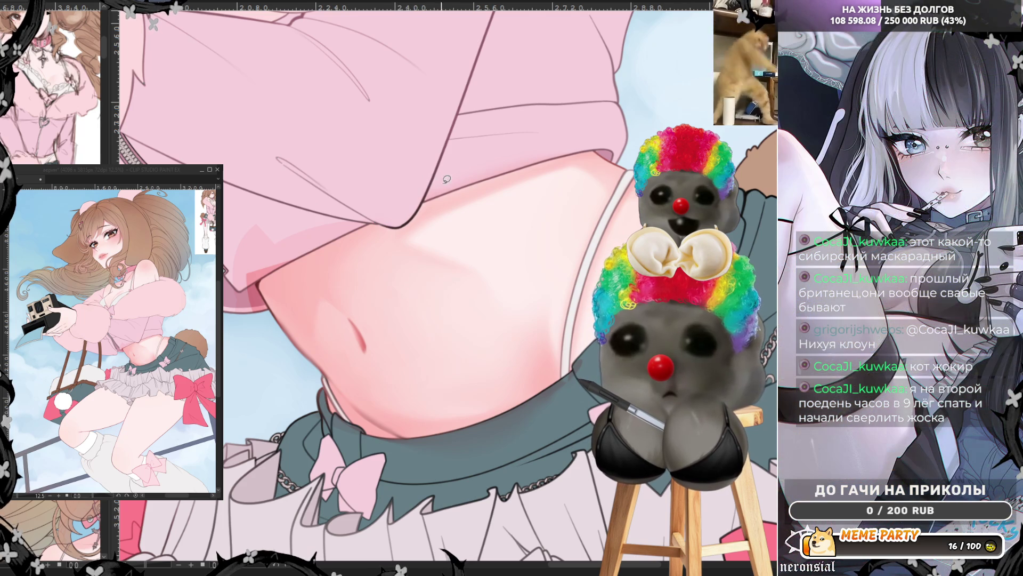
Step: Airbrush a soft pink shadow along the underside of the crop top's hem on the belly
left_click_drag(432, 158, 481, 176)
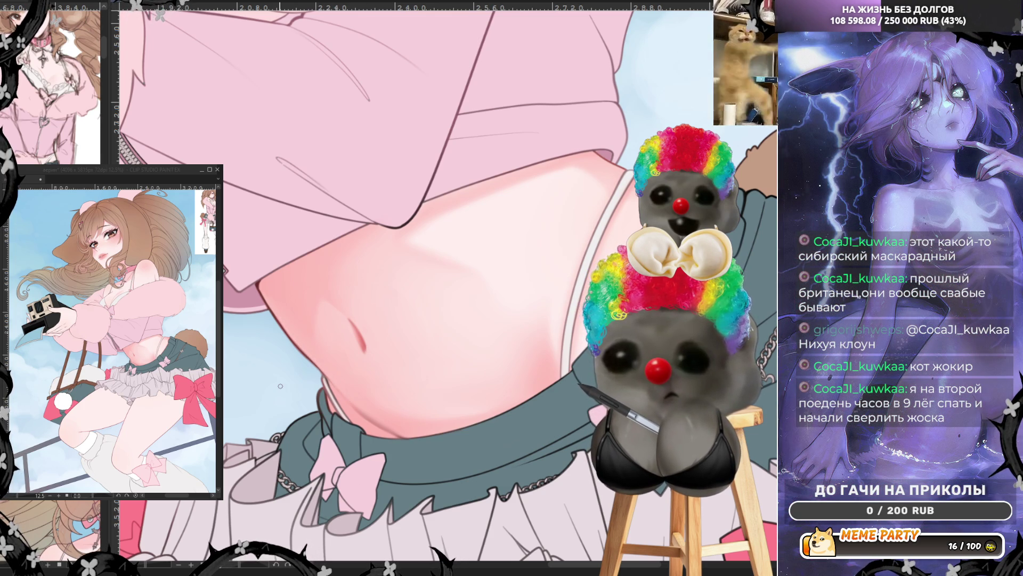
scroll(516, 394, "down", 2)
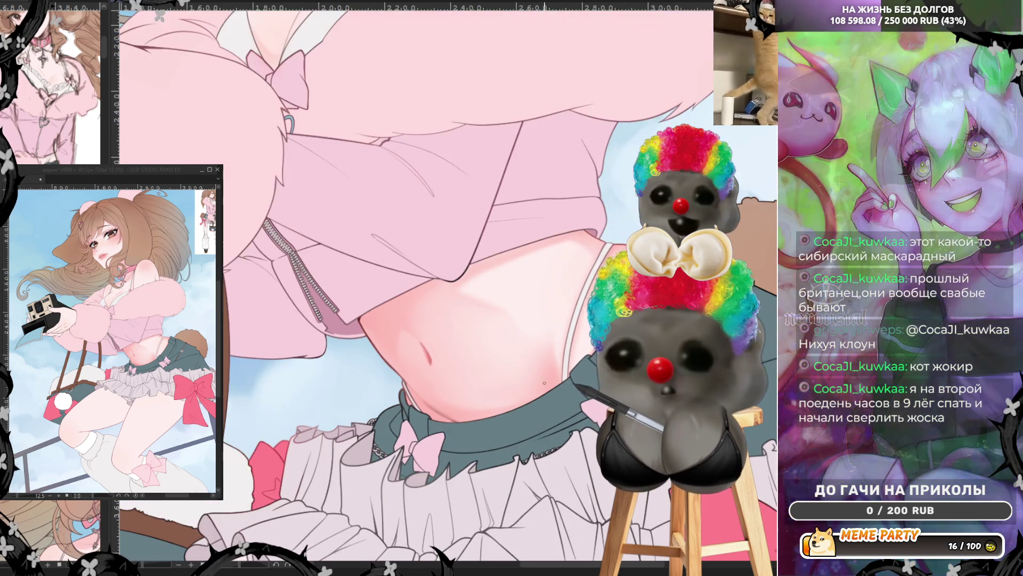
scroll(522, 380, "down", 2)
scroll(527, 365, "down", 1)
scroll(533, 352, "down", 2)
scroll(540, 340, "up", 2)
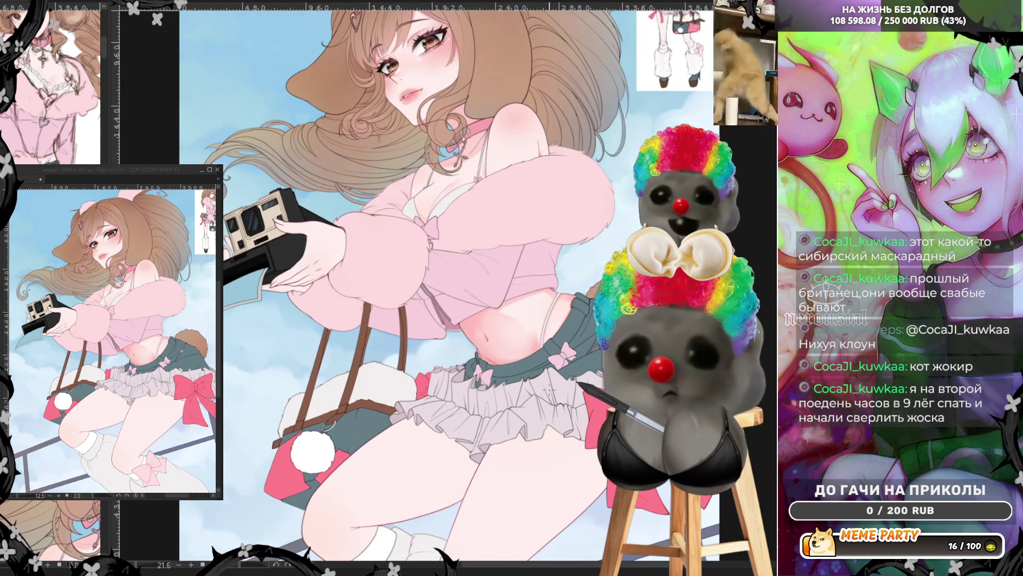
scroll(510, 173, "up", 2)
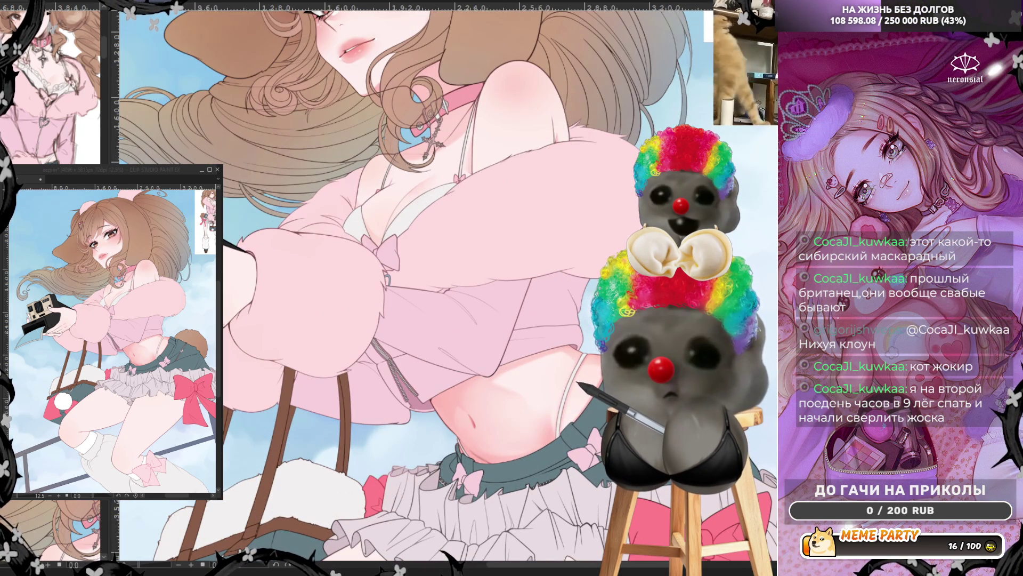
scroll(404, 169, "up", 1)
scroll(404, 168, "up", 2)
scroll(404, 168, "up", 1)
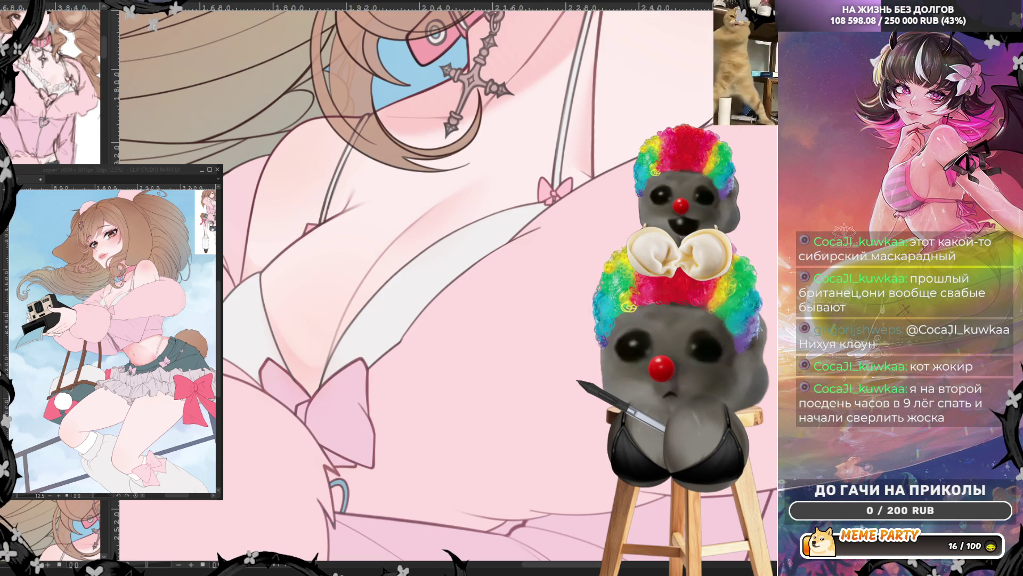
scroll(401, 288, "down", 5)
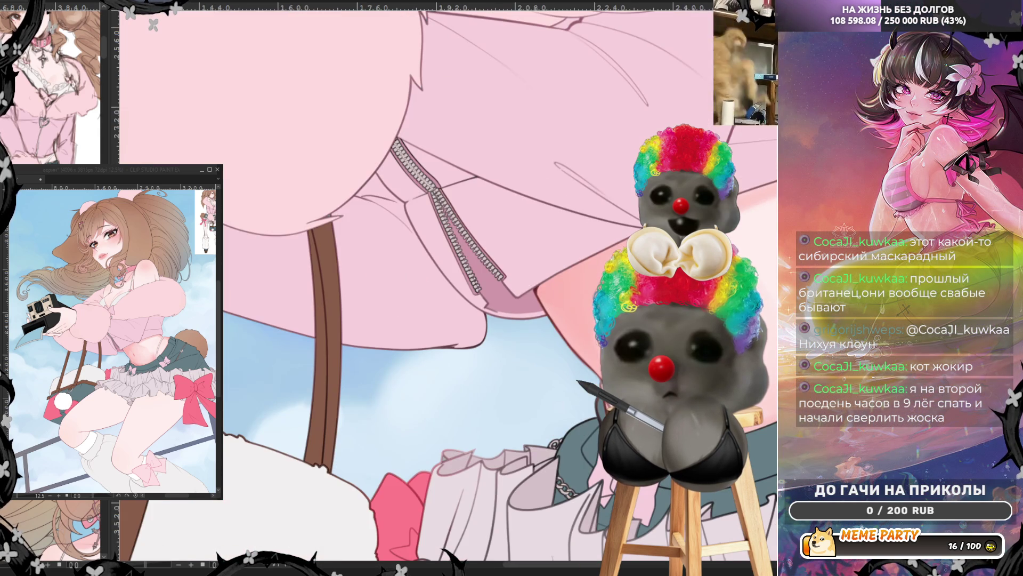
scroll(771, 264, "up", 1)
scroll(771, 264, "up", 1)
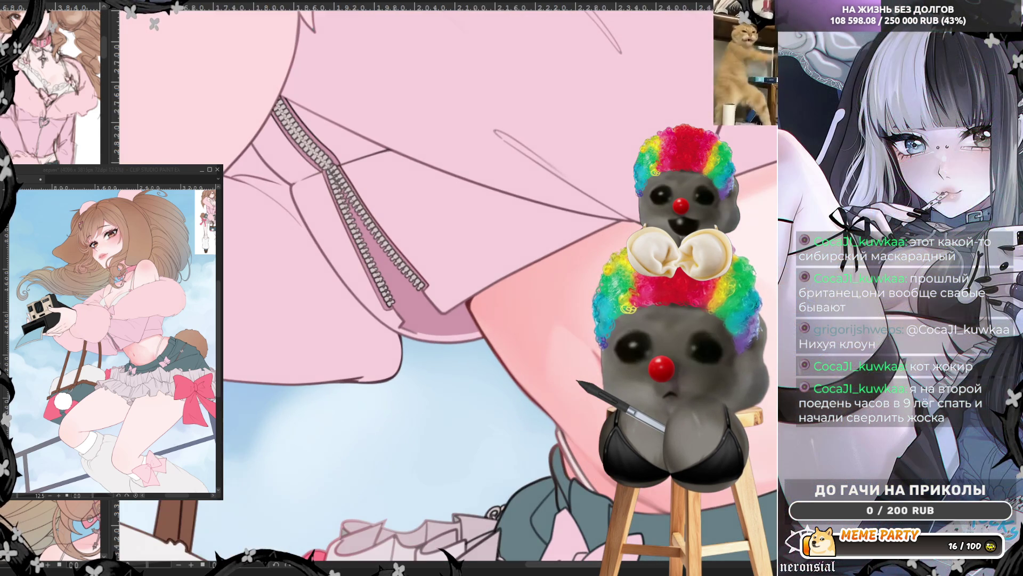
scroll(401, 288, "down", 1)
scroll(400, 289, "down", 1)
scroll(400, 288, "up", 1)
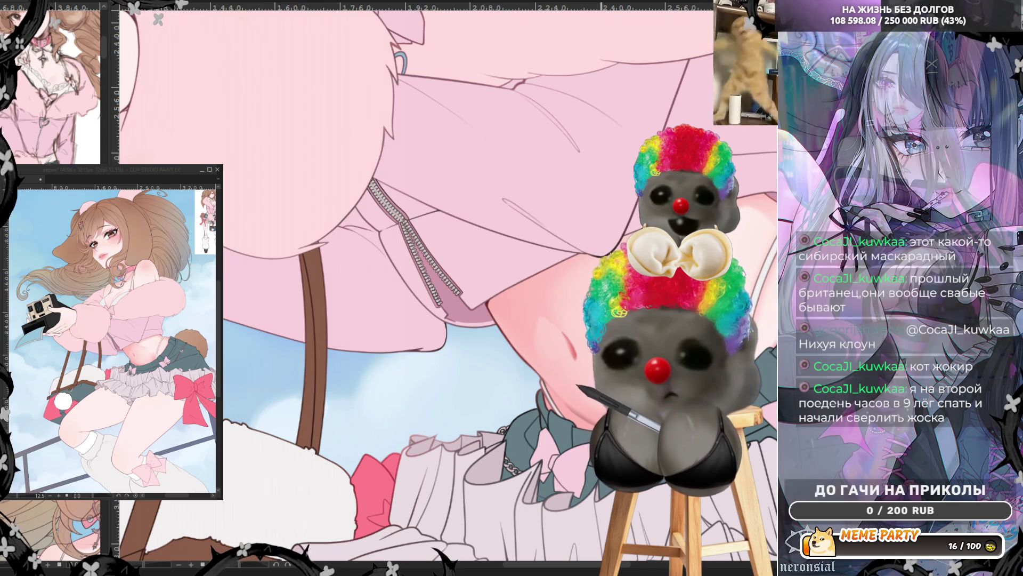
scroll(524, 301, "up", 2)
scroll(489, 340, "up", 1)
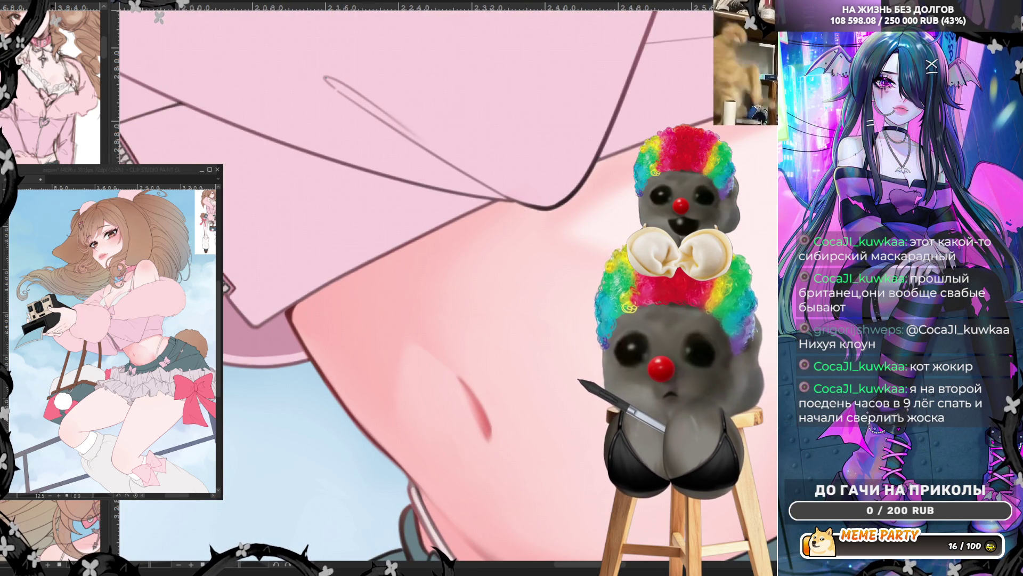
Step: Paint and blend soft pink strokes on the skin just below the jacket sleeve
left_click_drag(308, 322, 343, 307)
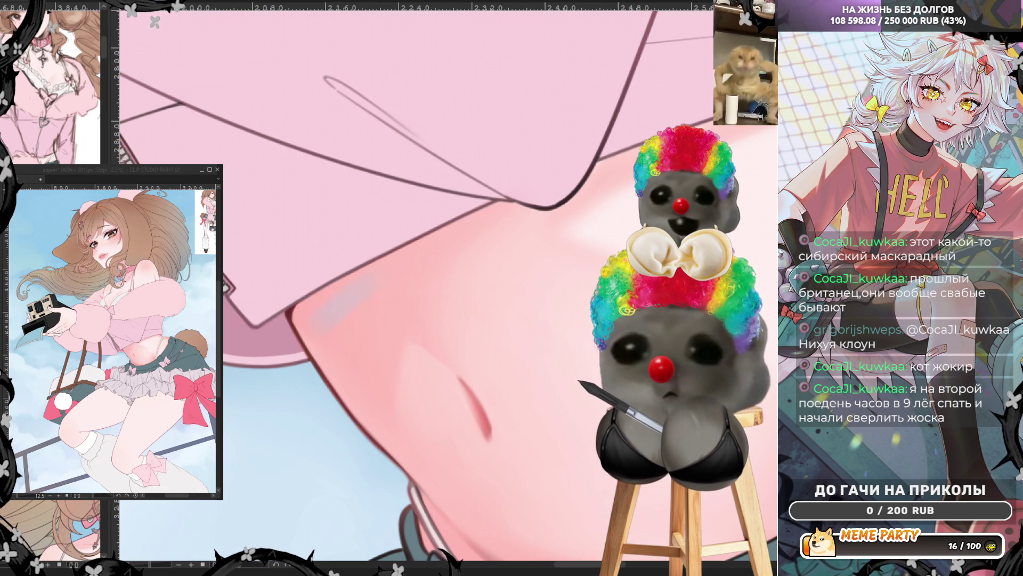
left_click_drag(304, 330, 364, 286)
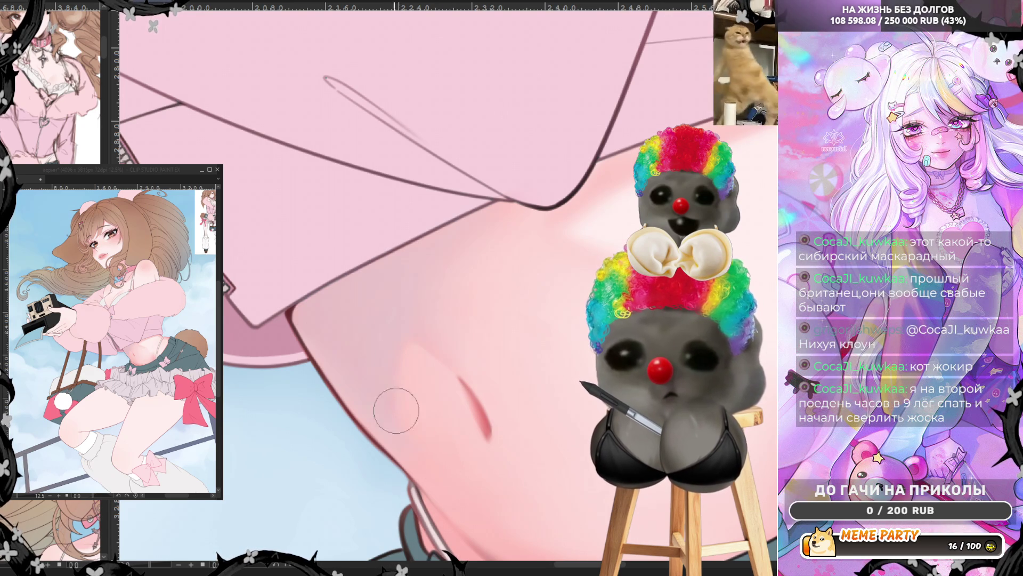
key("ctrl+minus")
key("ctrl+minus")
Step: Zoom out to see the torso and skirt, then zoom in close on the belly
key("ctrl+plus")
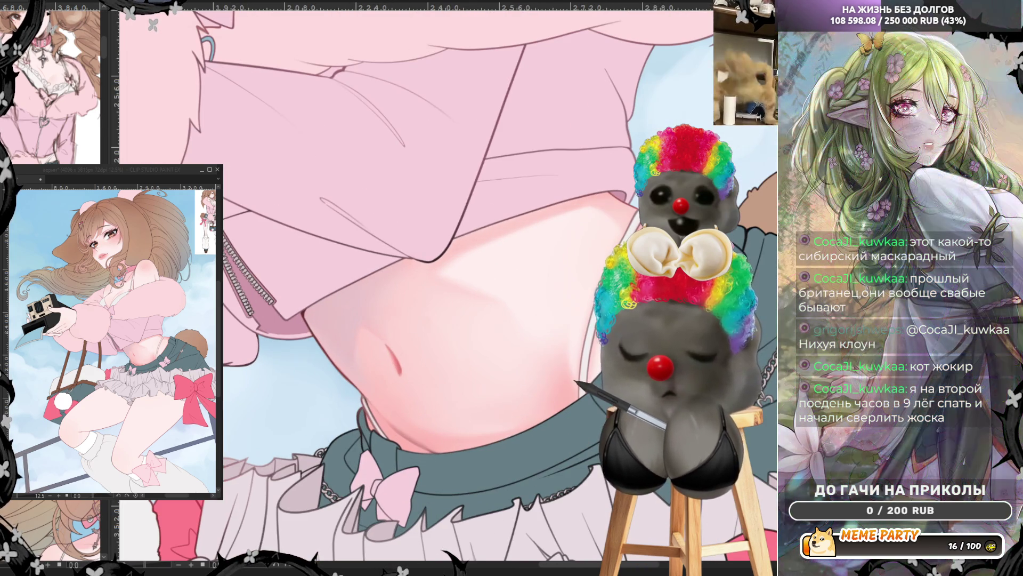
key("ctrl+minus")
key("ctrl+minus")
key("ctrl+minus")
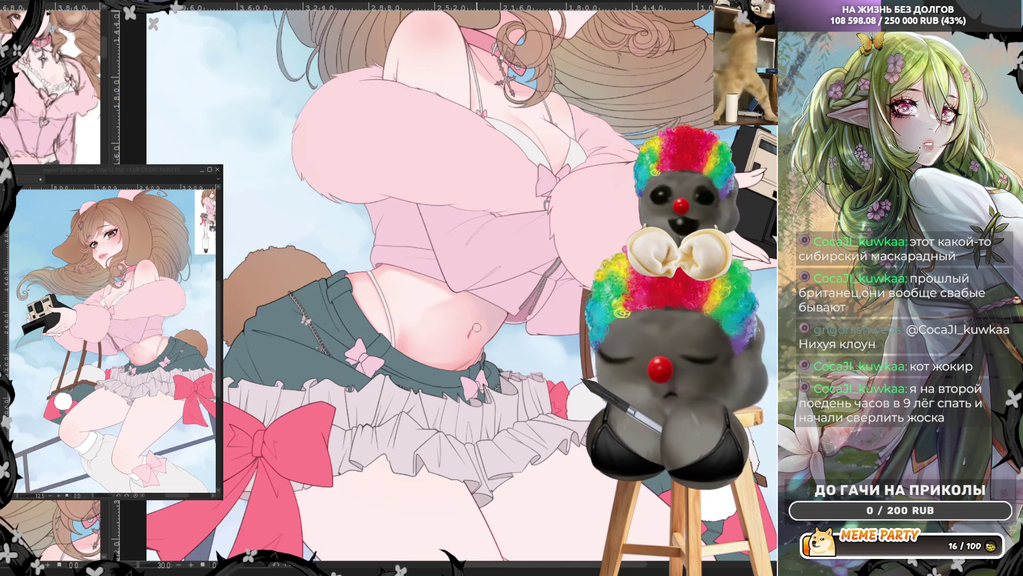
key("ctrl+minus")
key("ctrl+plus")
key("ctrl+plus")
key("ctrl+plus")
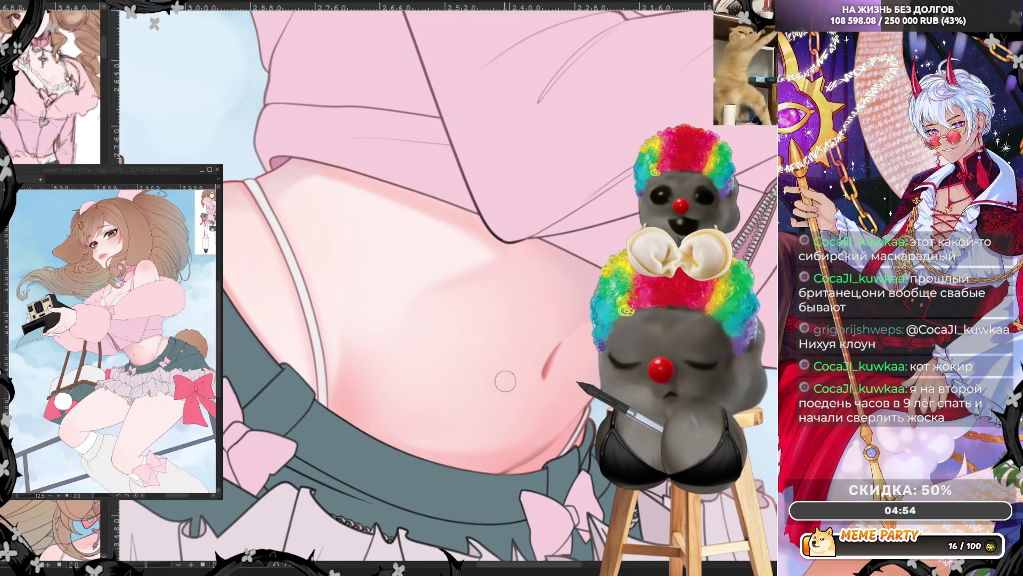
scroll(504, 382, "down", 1)
scroll(536, 336, "down", 1)
scroll(568, 272, "down", 1)
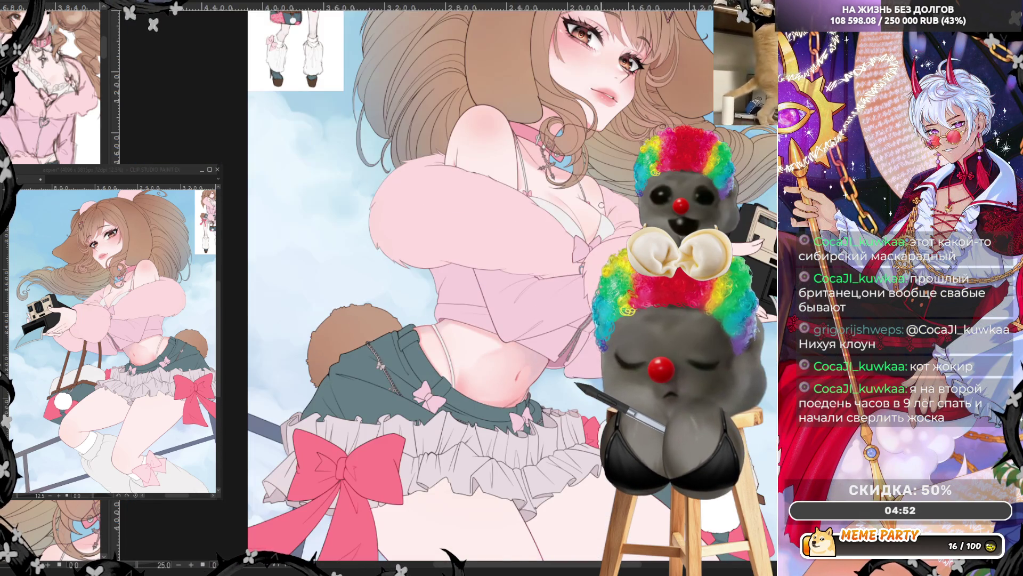
scroll(606, 191, "down", 2)
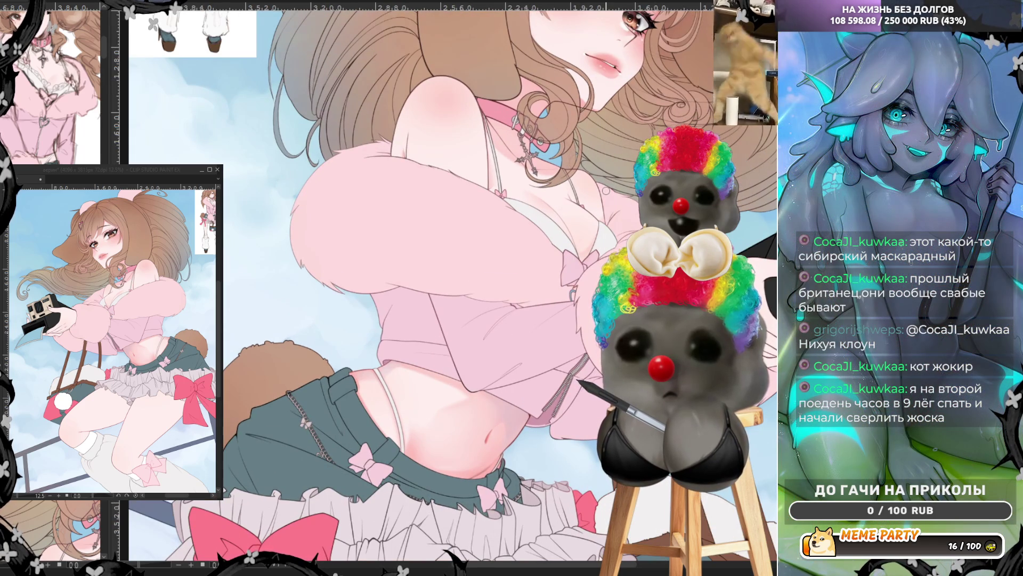
scroll(612, 153, "up", 2)
scroll(612, 152, "up", 2)
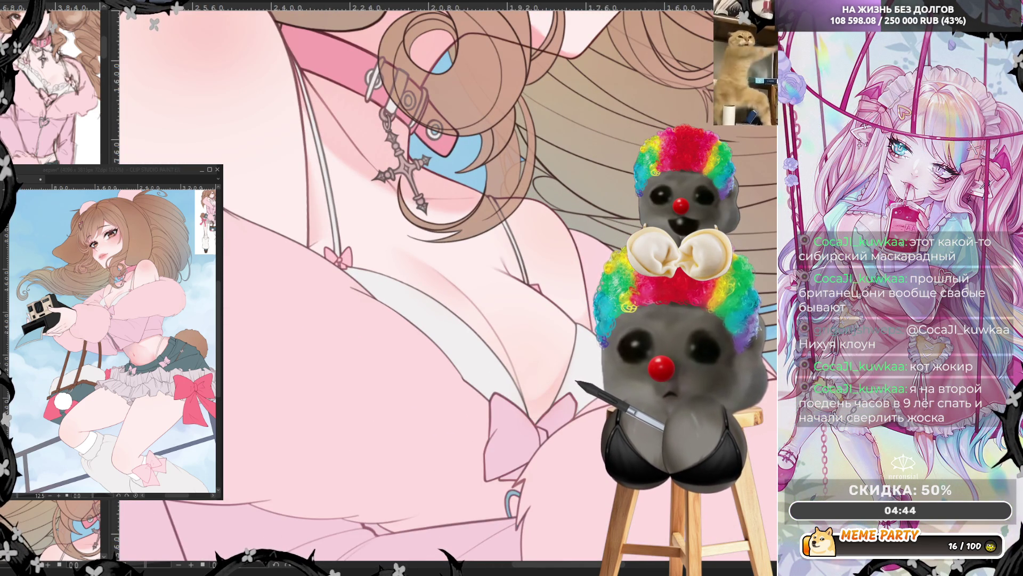
Step: Undo to preview the chest without the latest shading, then bring the lighter pink shading back
key("ctrl+z")
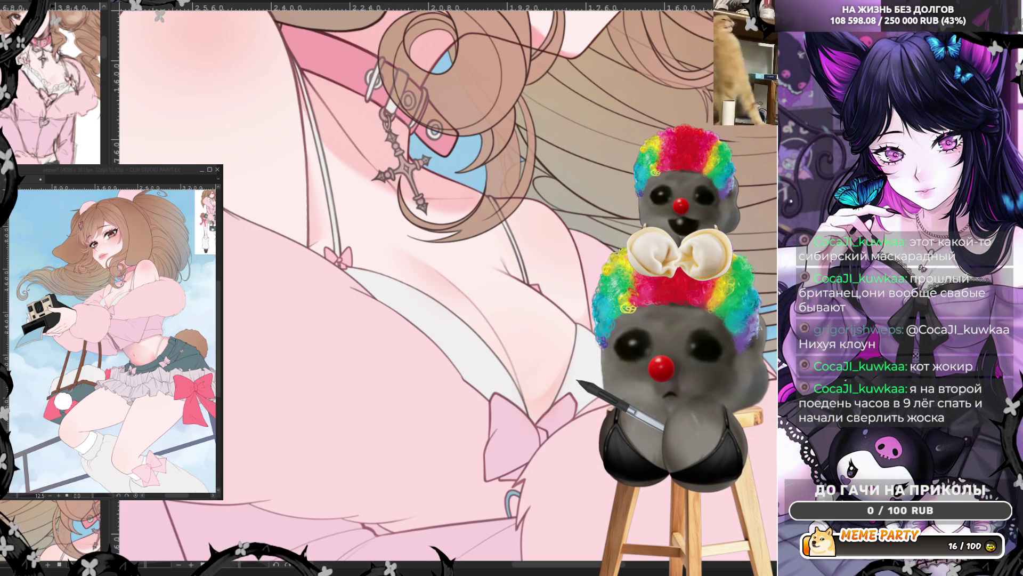
key("ctrl+z")
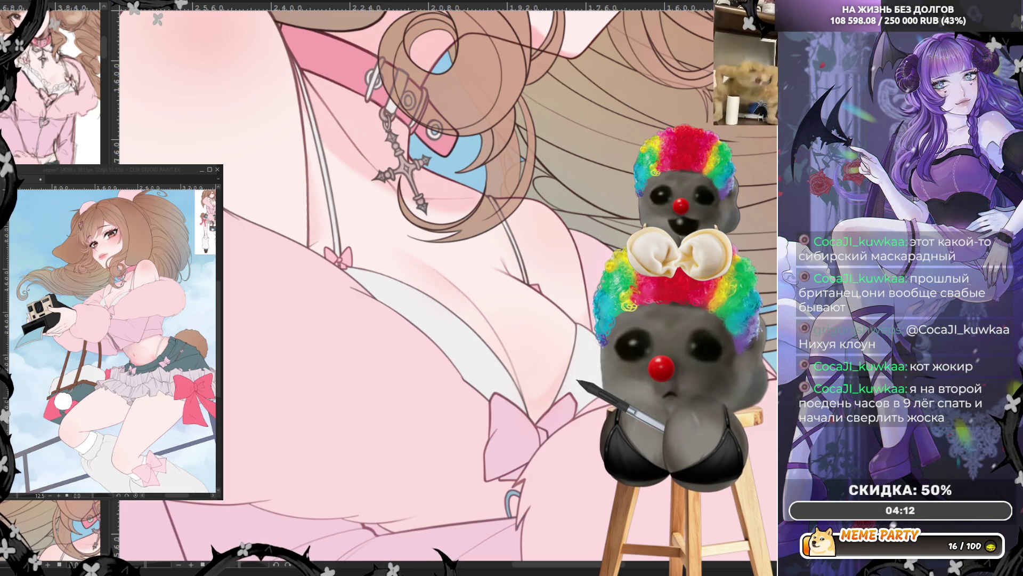
scroll(400, 285, "down", 2)
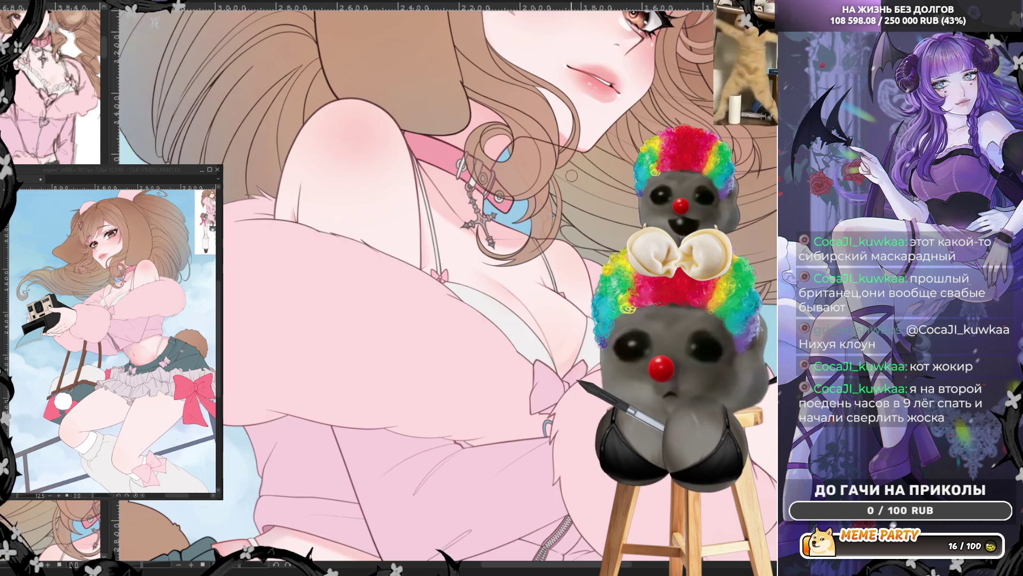
scroll(400, 286, "down", 2)
scroll(400, 286, "down", 1)
scroll(400, 285, "up", 2)
scroll(400, 286, "up", 1)
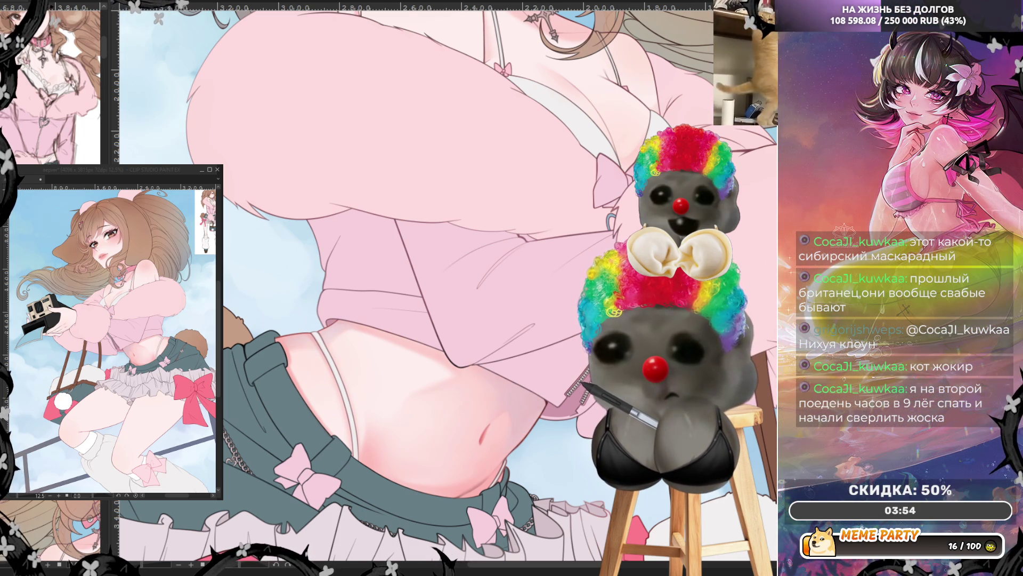
left_click_drag(496, 441, 497, 401)
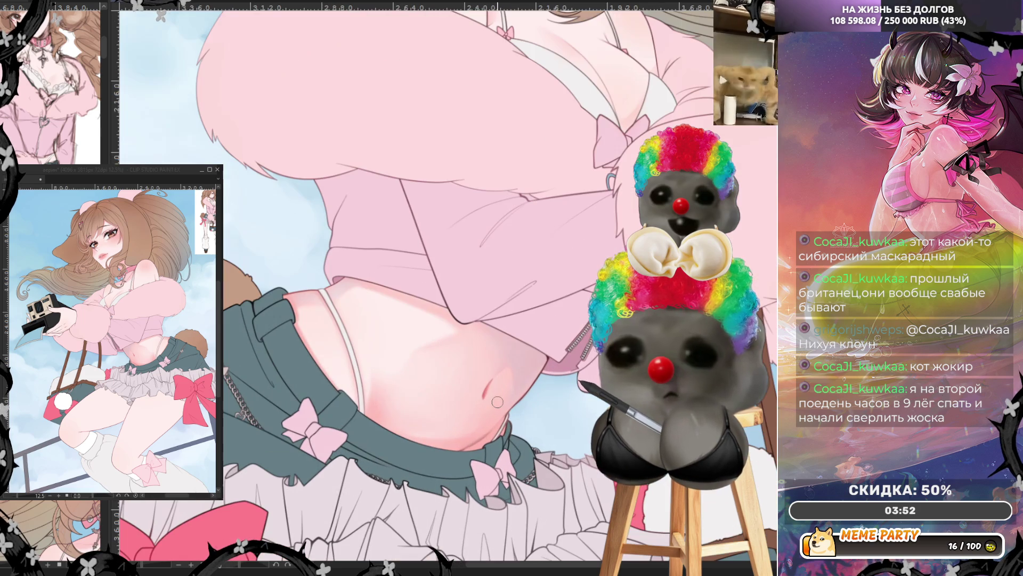
scroll(263, 366, "down", 3)
scroll(263, 367, "down", 2)
scroll(263, 366, "down", 1)
scroll(472, 129, "up", 1)
scroll(473, 100, "up", 1)
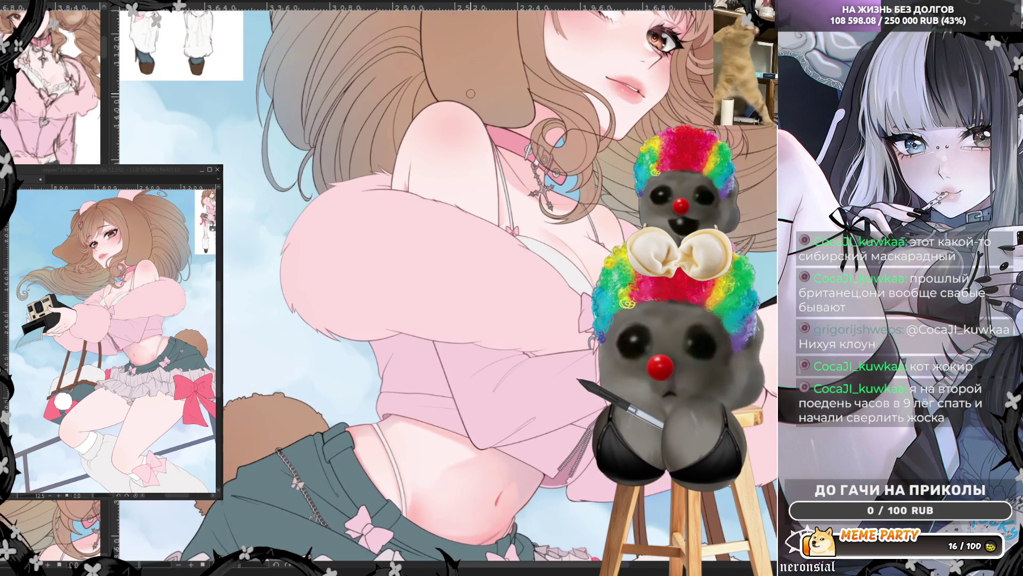
scroll(604, 214, "up", 1)
scroll(601, 214, "up", 1)
scroll(541, 207, "up", 1)
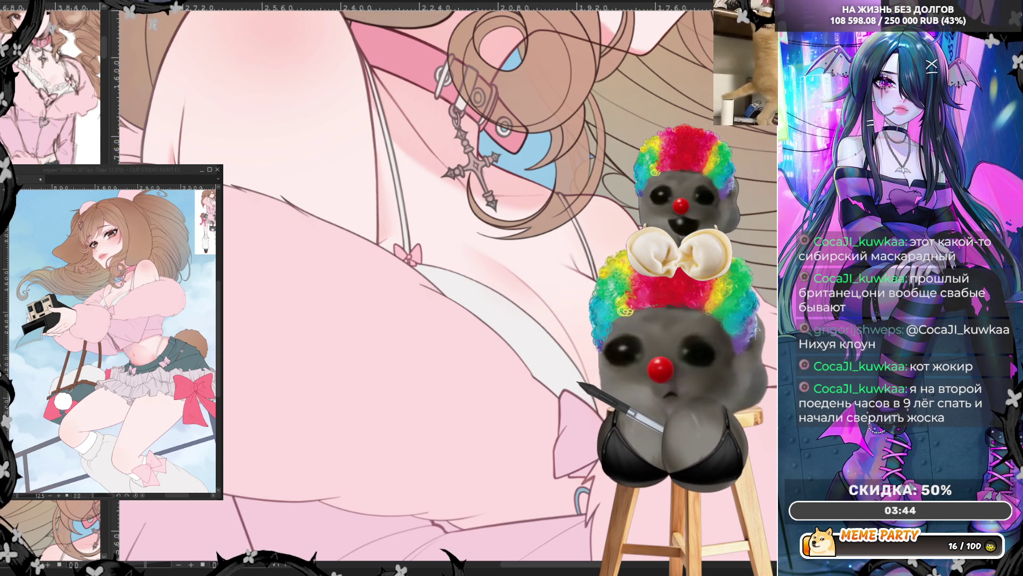
scroll(547, 135, "up", 1)
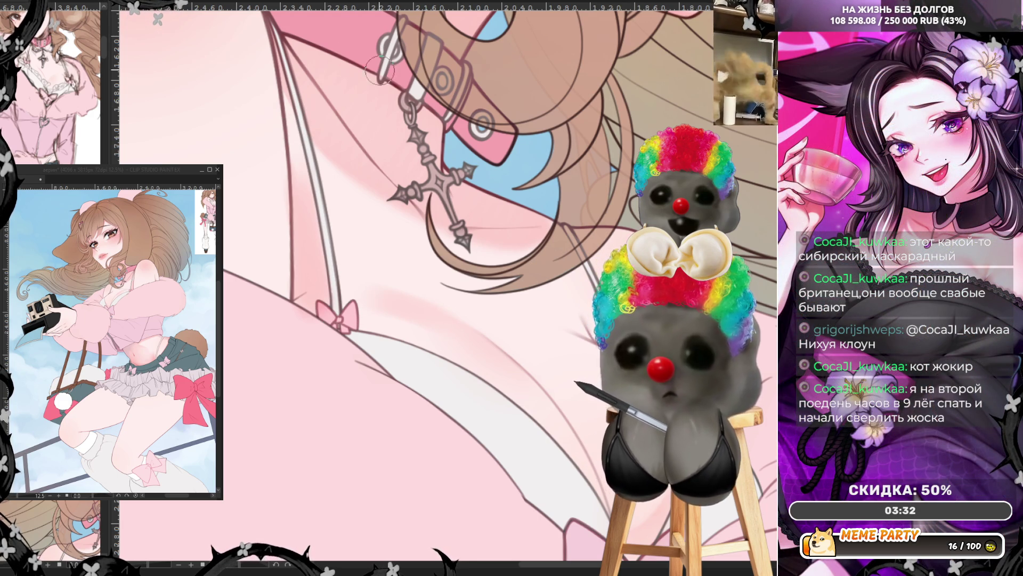
Step: Mirror the canvas view to check the pink chest shading below the necklace
key("h")
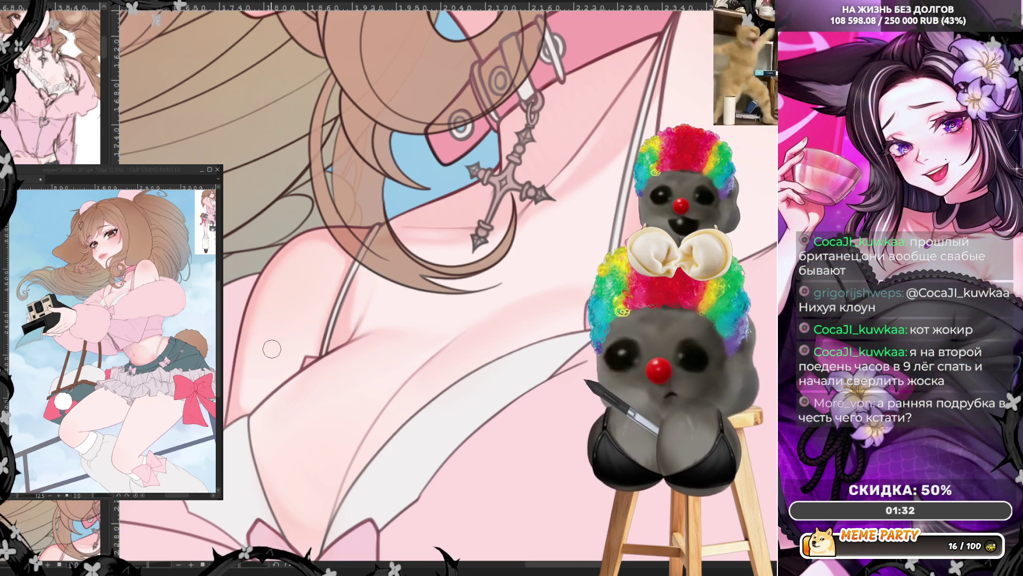
scroll(266, 346, "down", 3)
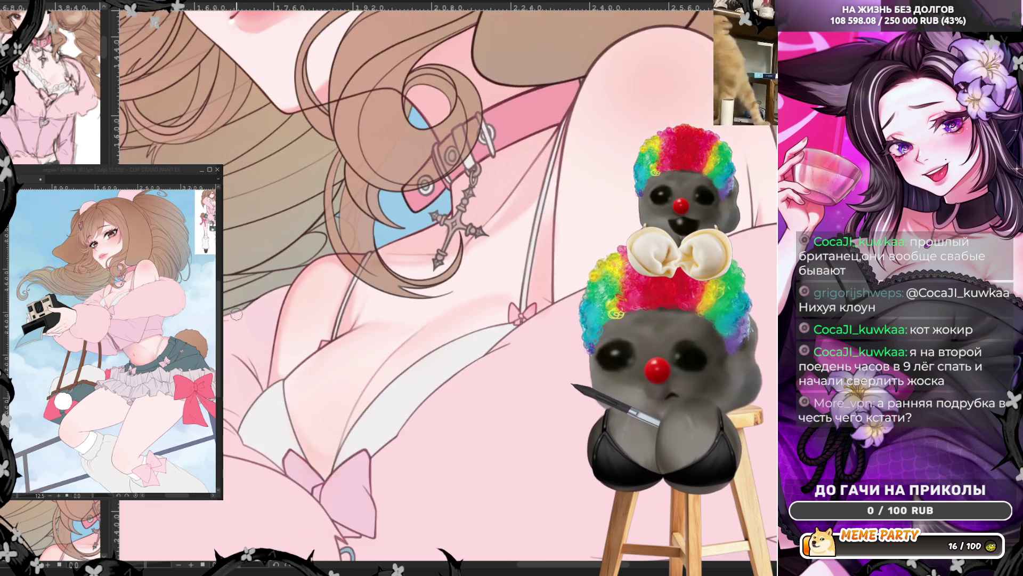
scroll(266, 347, "down", 10)
scroll(399, 288, "up", 5)
scroll(400, 288, "up", 3)
scroll(400, 288, "up", 3)
scroll(559, 185, "down", 2)
scroll(559, 184, "down", 2)
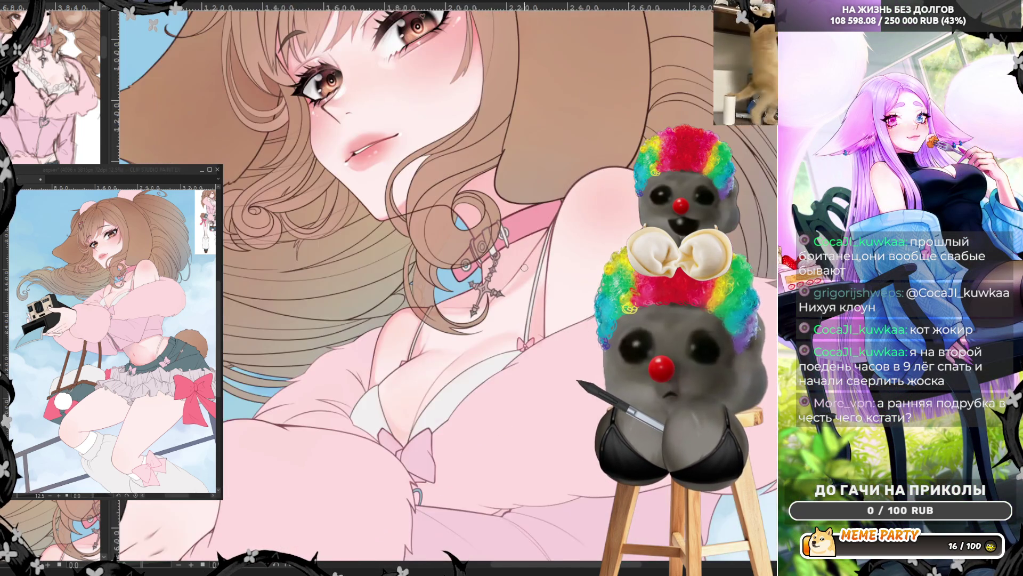
scroll(558, 185, "down", 1)
scroll(559, 184, "down", 2)
scroll(559, 184, "down", 1)
scroll(545, 174, "up", 1)
scroll(520, 200, "up", 1)
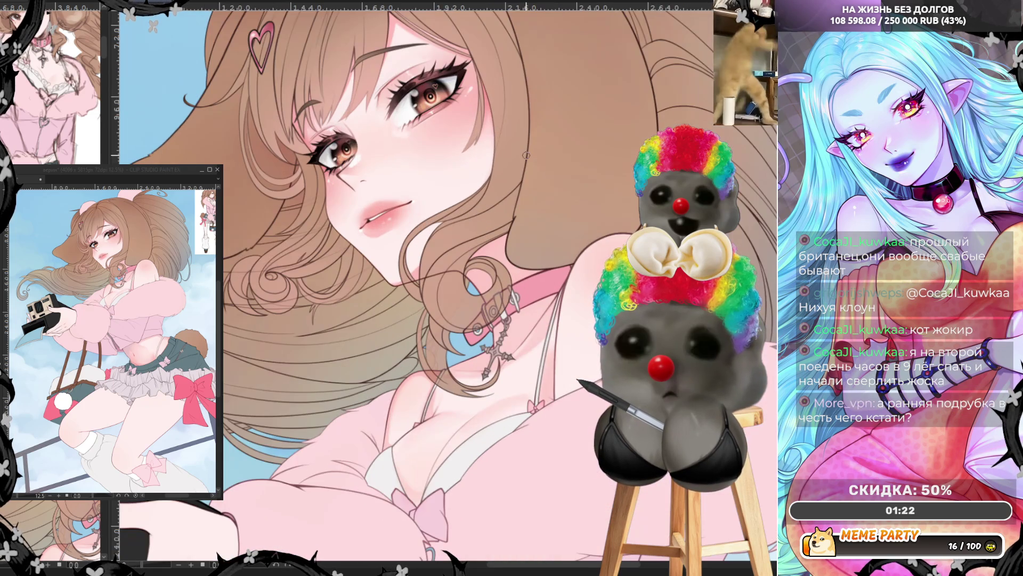
scroll(488, 239, "up", 1)
scroll(464, 274, "up", 1)
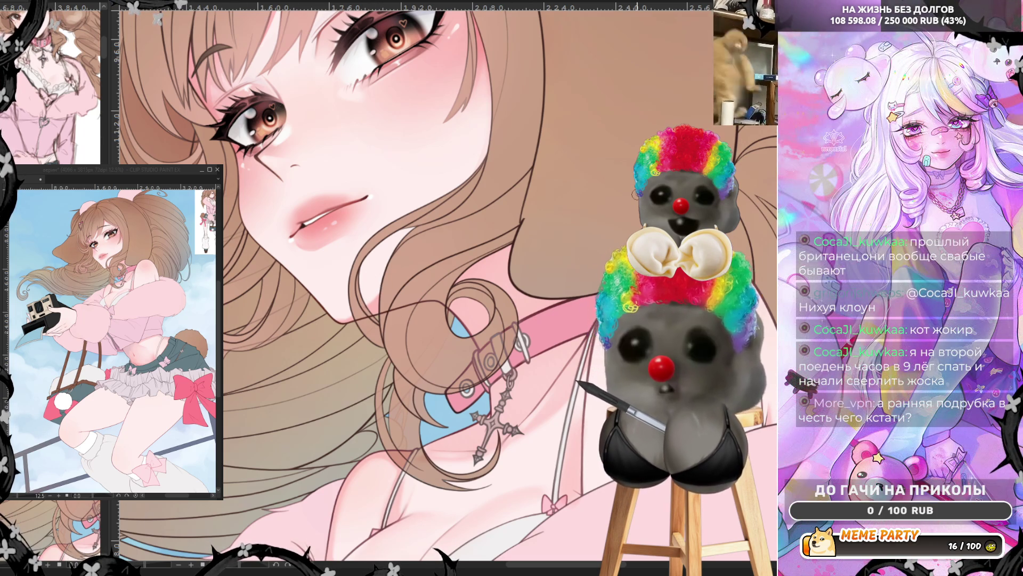
key("ctrl+minus")
key("ctrl+minus")
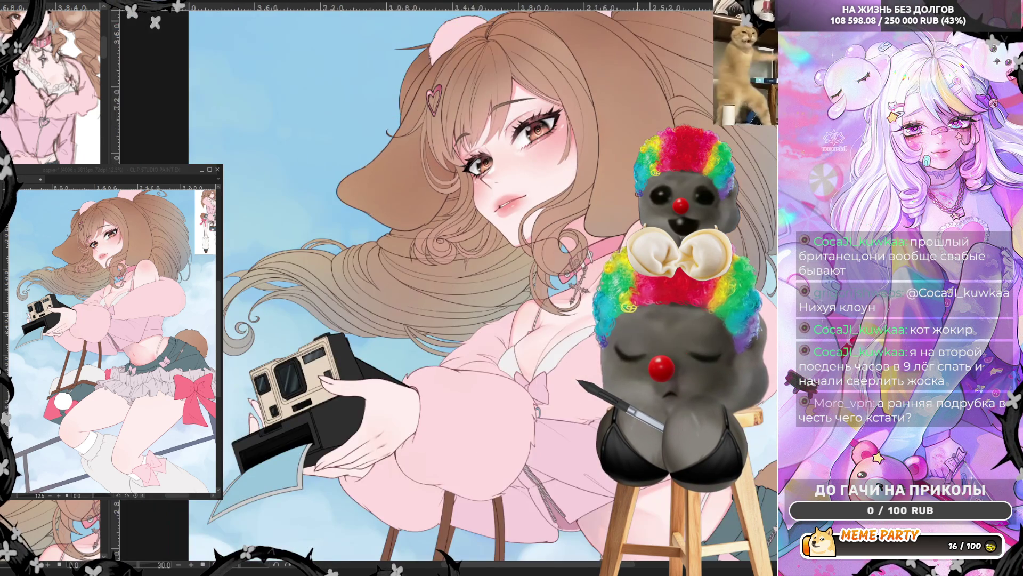
key("ctrl+minus")
Step: Zoom in on the chest to prepare for blush shading near the strap
key("ctrl+plus")
key("ctrl+plus")
key("ctrl+plus")
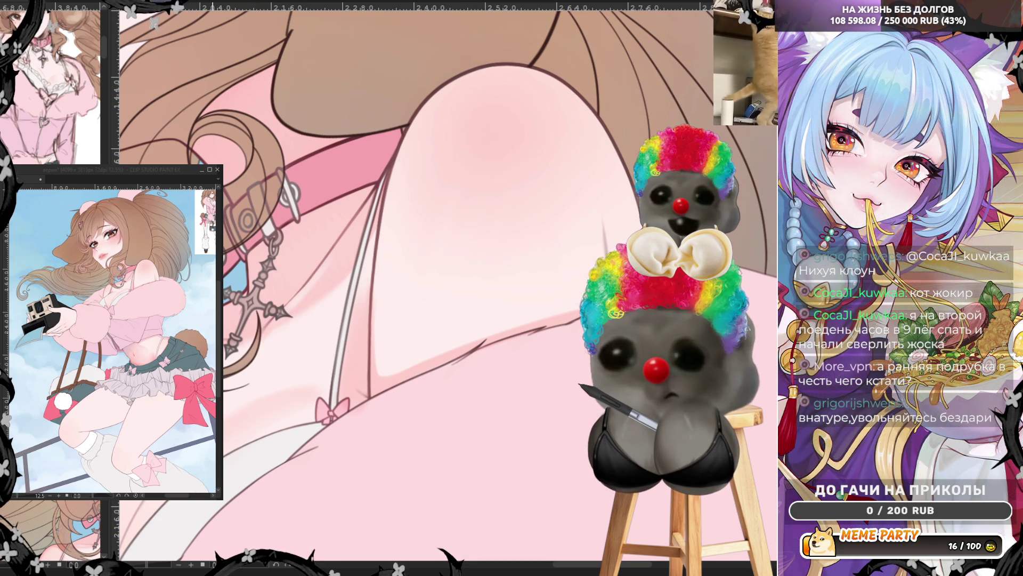
scroll(549, 275, "down", 2)
scroll(549, 274, "down", 2)
scroll(548, 275, "down", 2)
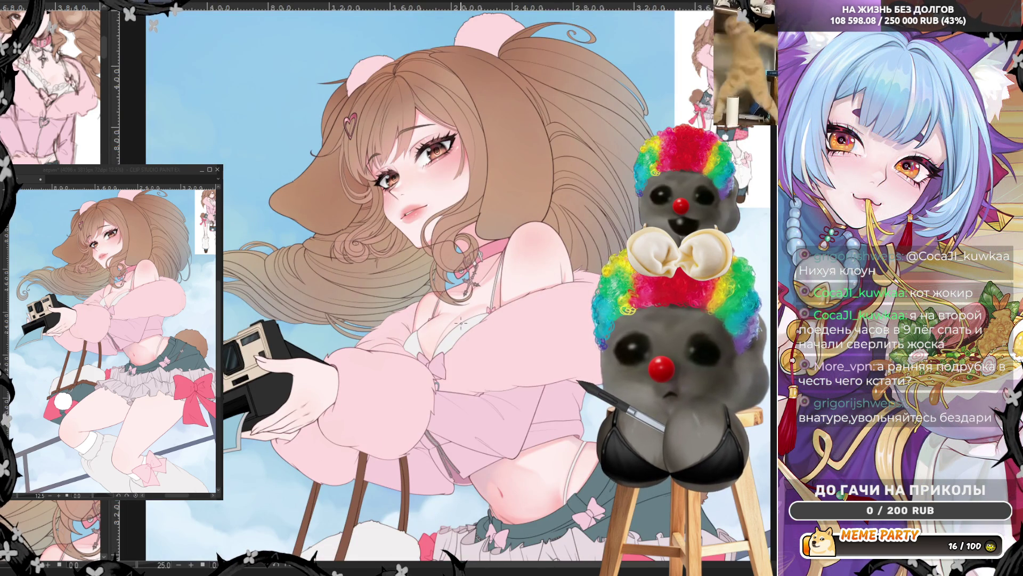
scroll(484, 311, "up", 2)
scroll(472, 315, "up", 2)
scroll(464, 321, "up", 1)
scroll(456, 326, "up", 1)
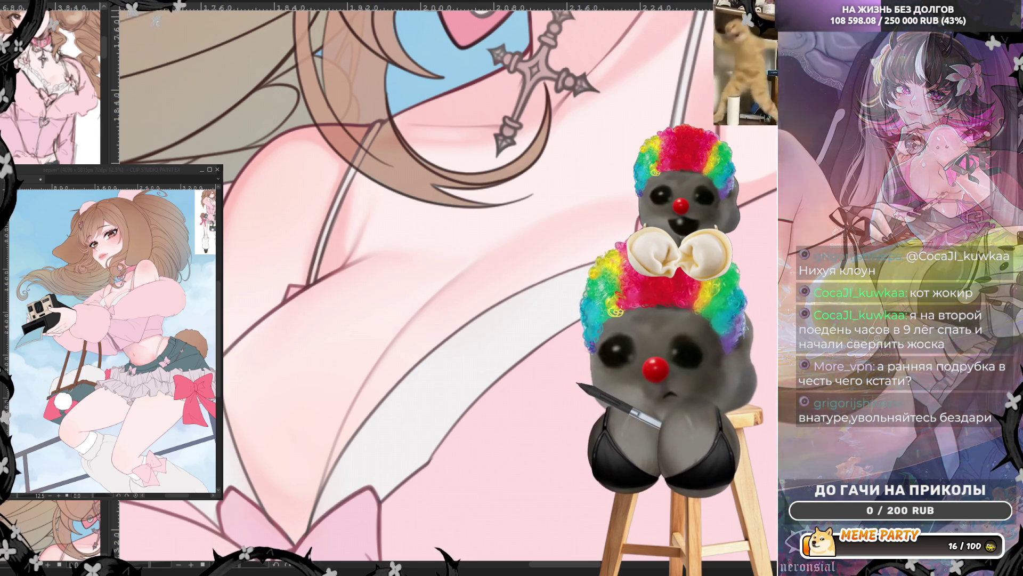
Step: Enlarge the airbrush for broad, soft pink shading over the chest
key("]")
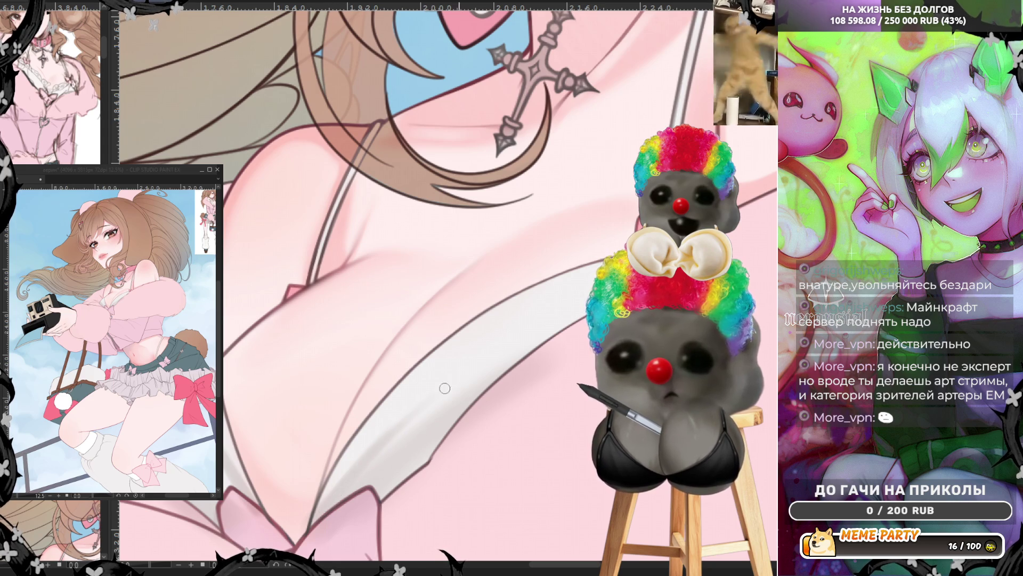
scroll(384, 384, "down", 2)
scroll(423, 352, "down", 2)
scroll(461, 323, "down", 1)
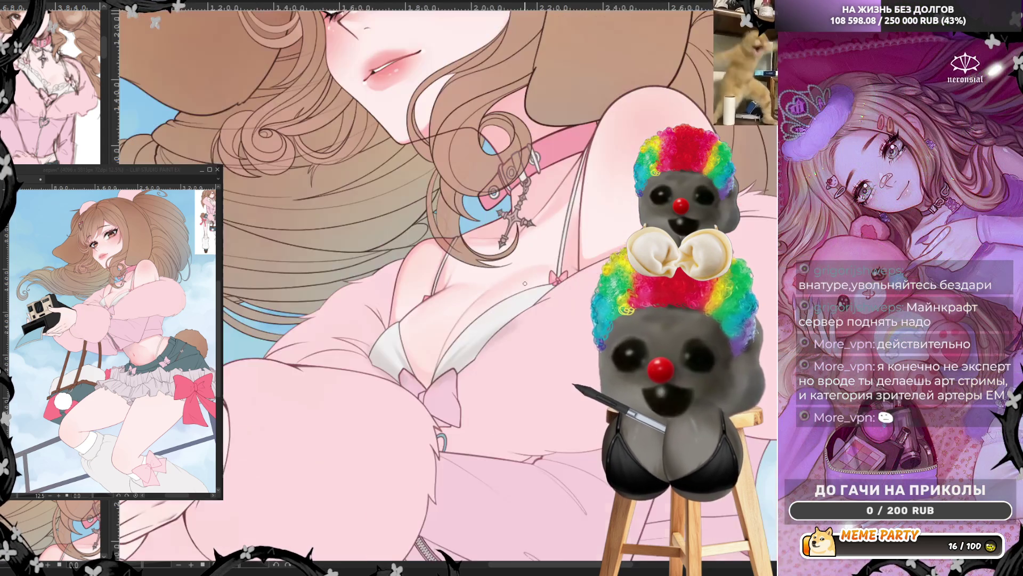
scroll(461, 324, "up", 2)
scroll(557, 278, "up", 2)
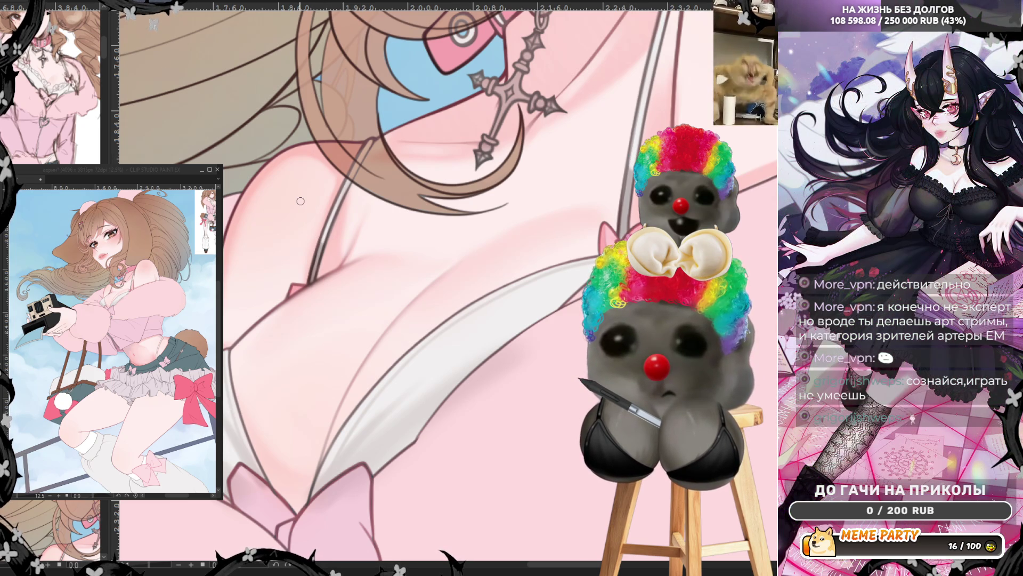
scroll(301, 200, "down", 1)
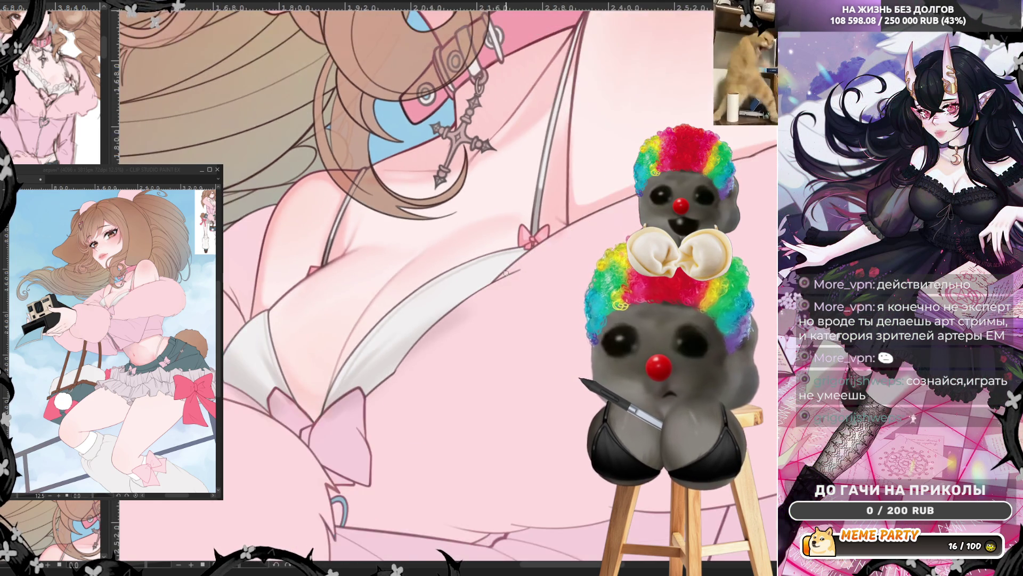
scroll(524, 284, "down", 1)
scroll(524, 284, "down", 2)
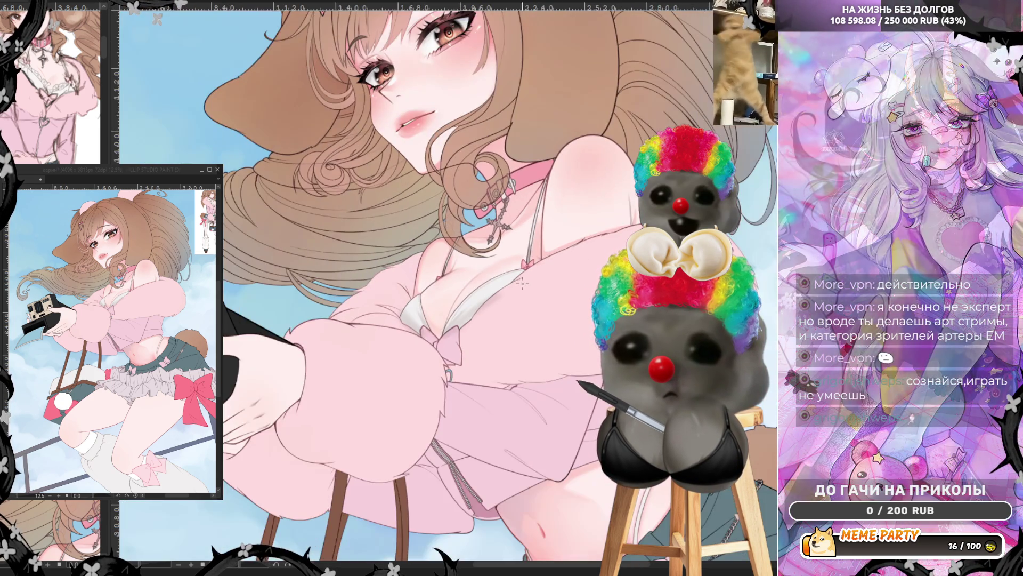
scroll(544, 304, "up", 2)
scroll(555, 316, "up", 1)
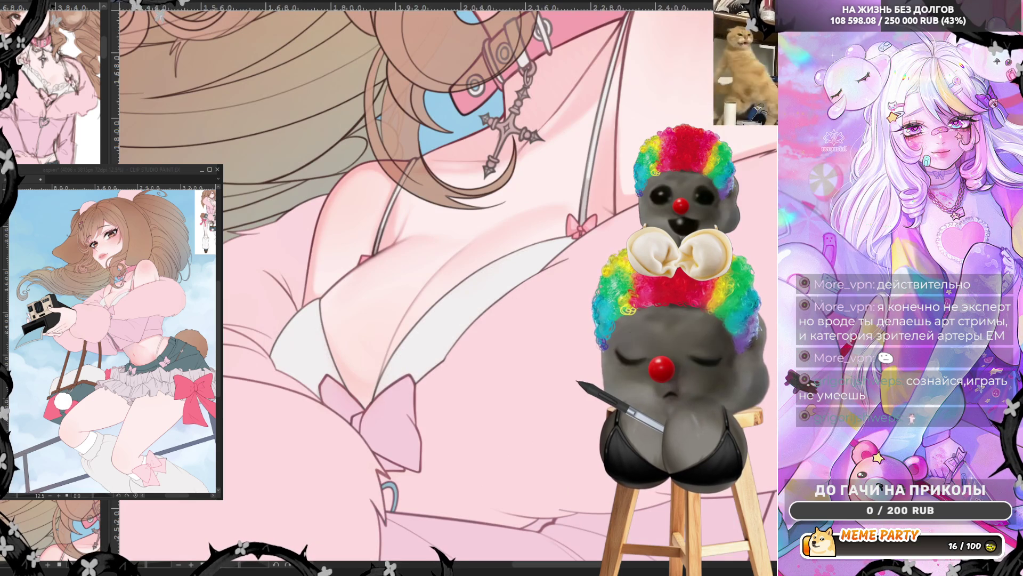
scroll(447, 288, "up", 1)
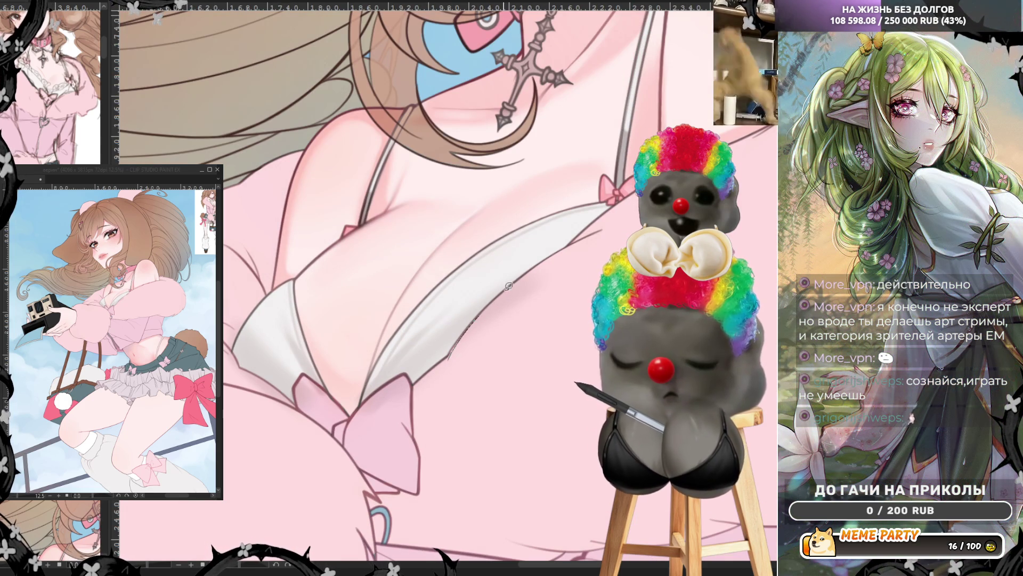
Step: Lighten the white bra cup beside the cleavage with two soft airbrush strokes
left_click_drag(595, 248, 473, 325)
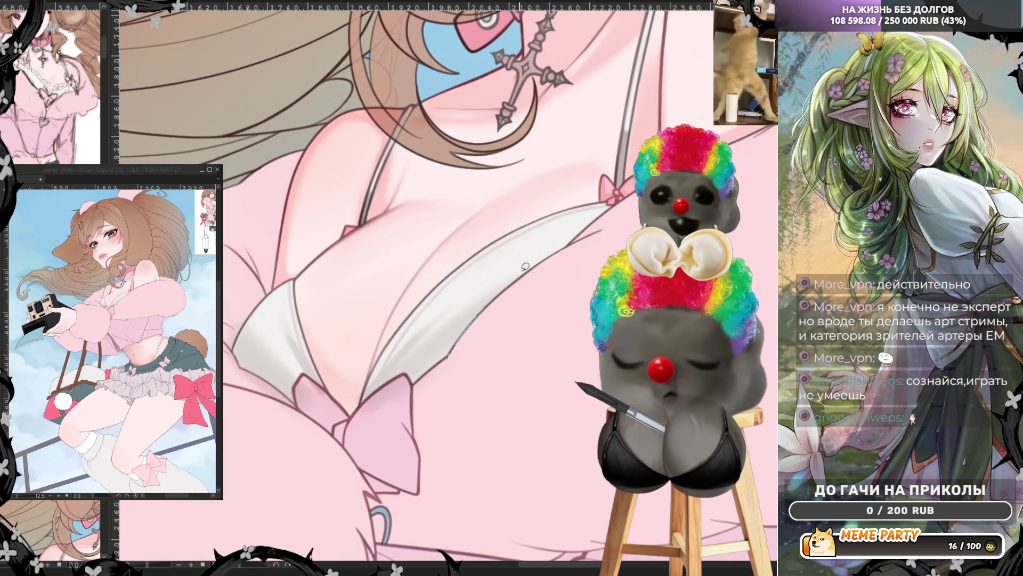
mouse_move(508, 279)
left_mouse_down()
mouse_move(544, 288)
mouse_move(446, 359)
left_mouse_up()
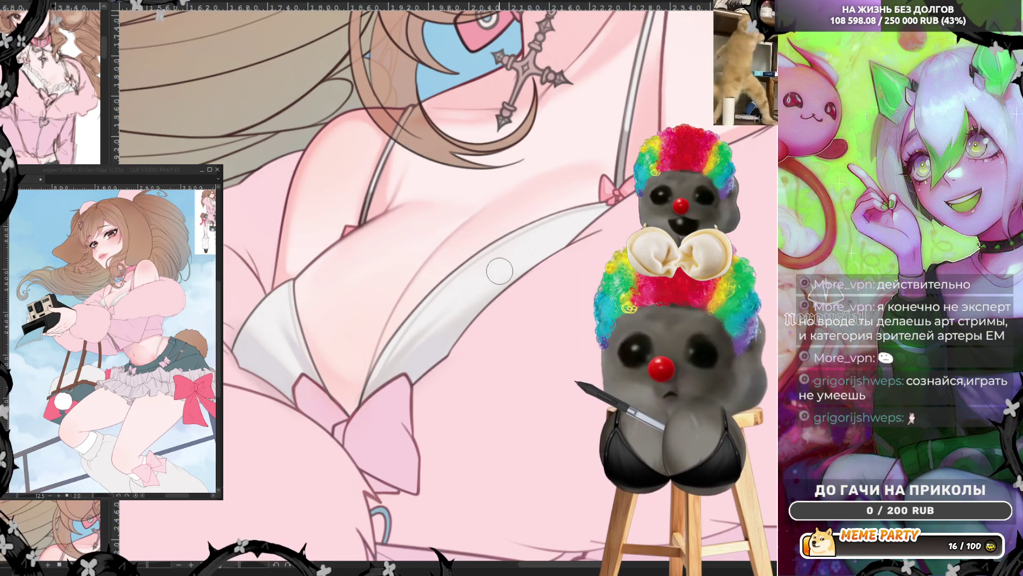
scroll(500, 270, "down", 1)
scroll(500, 271, "down", 1)
scroll(501, 269, "down", 2)
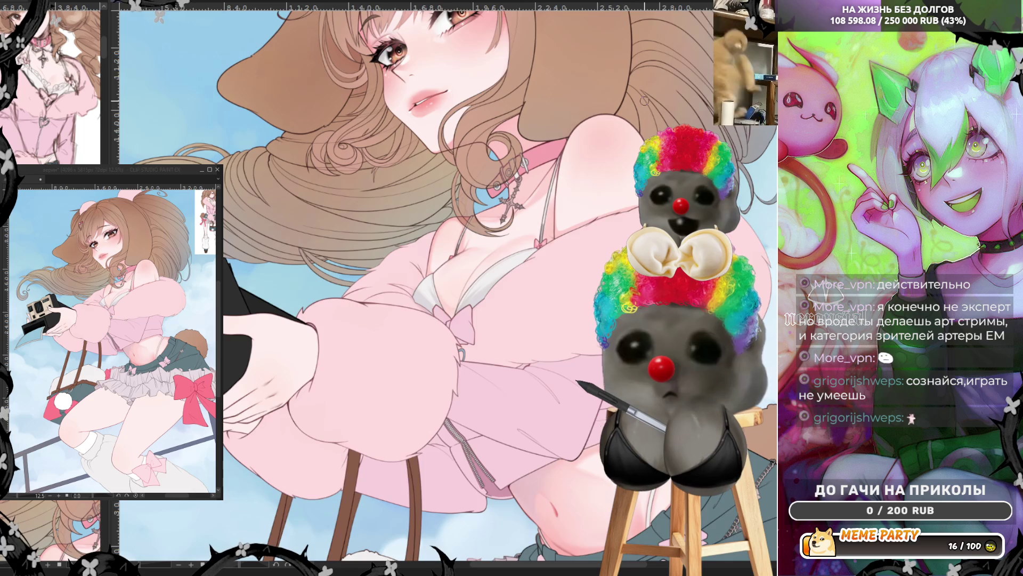
scroll(644, 102, "up", 1)
scroll(643, 102, "up", 1)
scroll(616, 150, "up", 1)
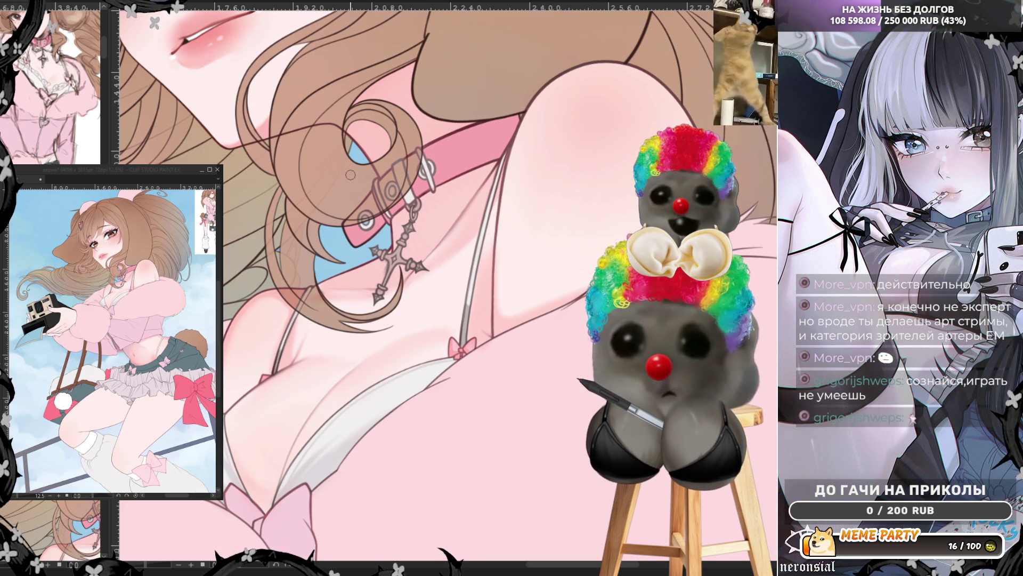
scroll(505, 284, "down", 2)
scroll(505, 284, "down", 3)
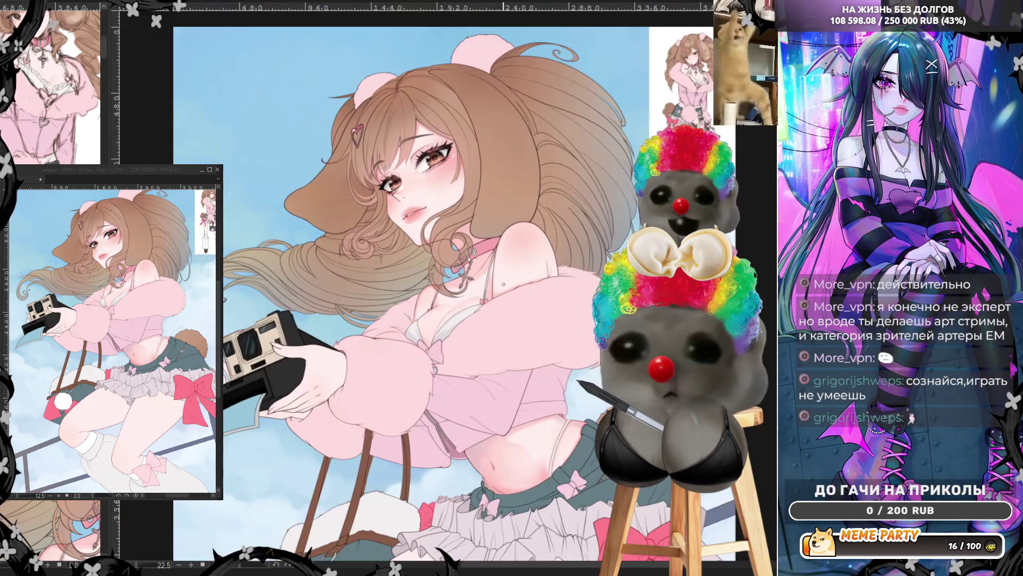
scroll(498, 290, "down", 3)
scroll(498, 290, "down", 2)
scroll(480, 360, "up", 3)
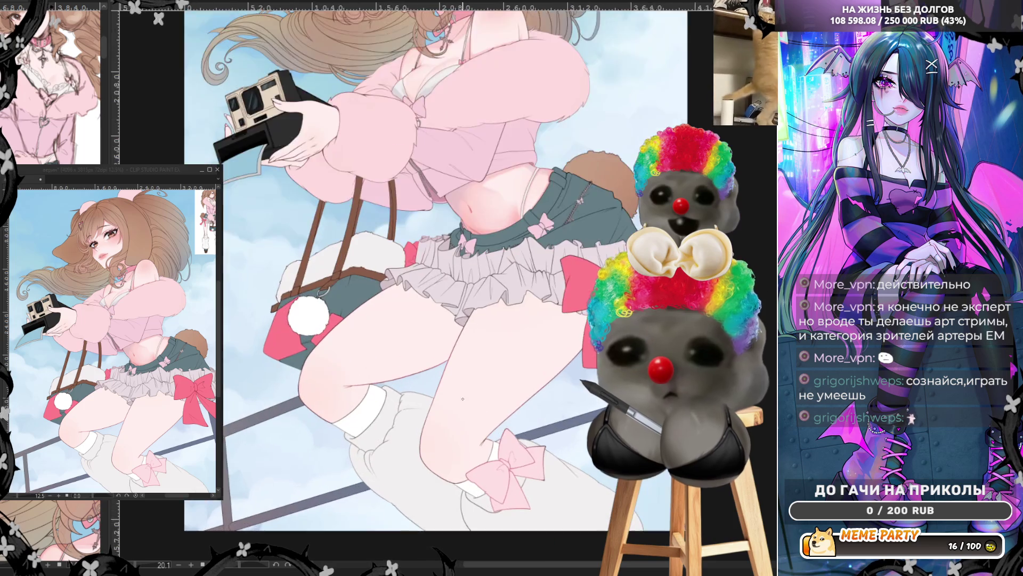
scroll(479, 360, "up", 3)
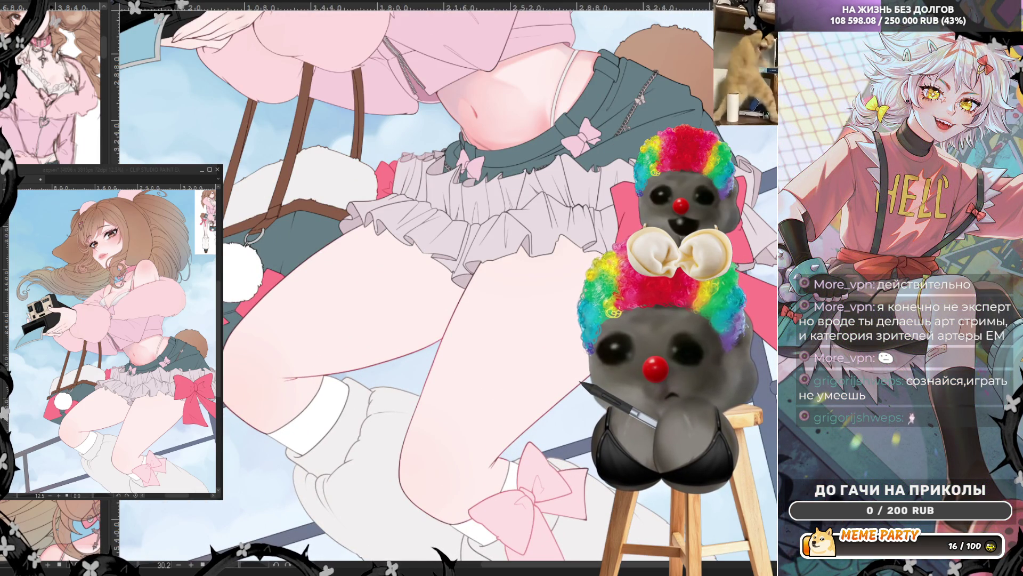
scroll(317, 358, "down", 2)
scroll(316, 358, "up", 2)
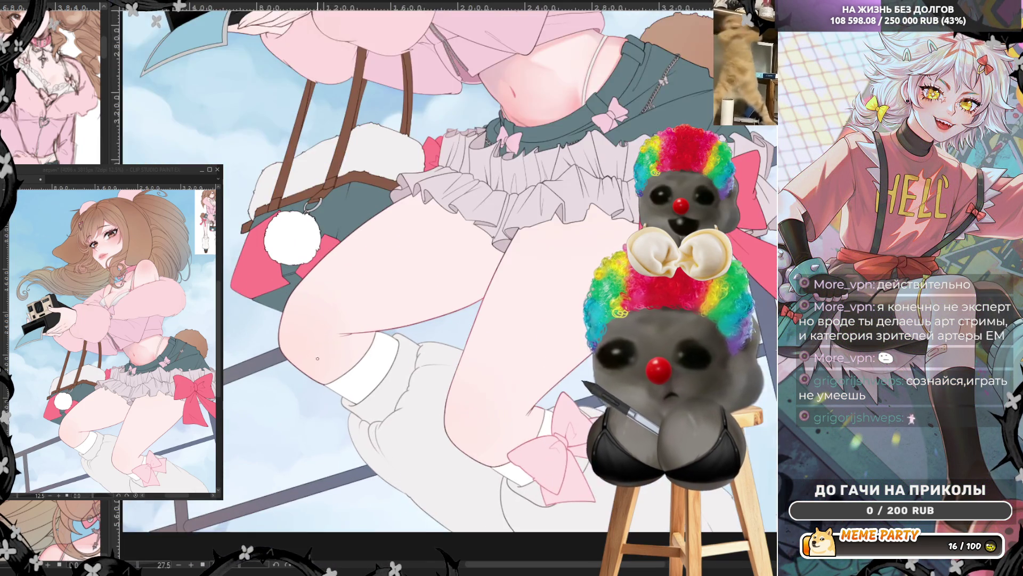
scroll(317, 358, "up", 2)
scroll(318, 358, "up", 2)
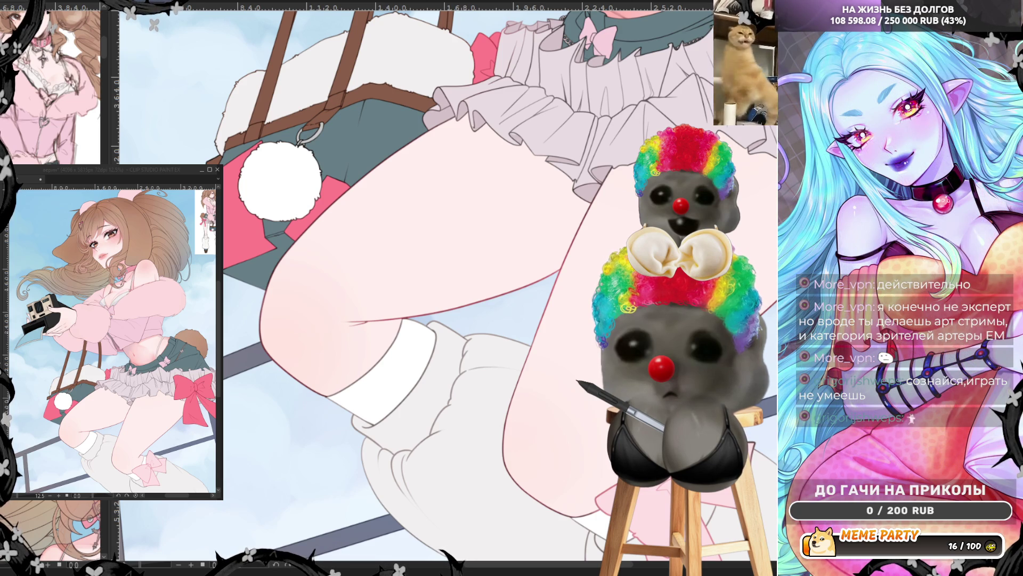
scroll(444, 284, "down", 1)
scroll(640, 320, "up", 1)
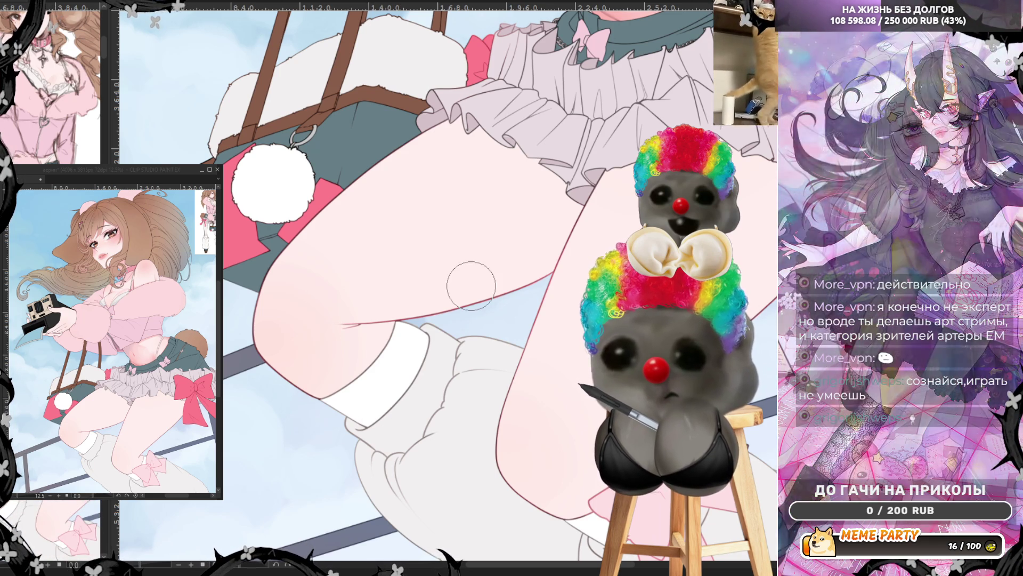
Step: Build pink shading over the knee, across the thigh and down the calf in several passes
mouse_move(263, 320)
left_mouse_down()
mouse_move(330, 376)
mouse_move(272, 332)
mouse_move(341, 337)
mouse_move(296, 358)
mouse_move(305, 359)
left_mouse_up()
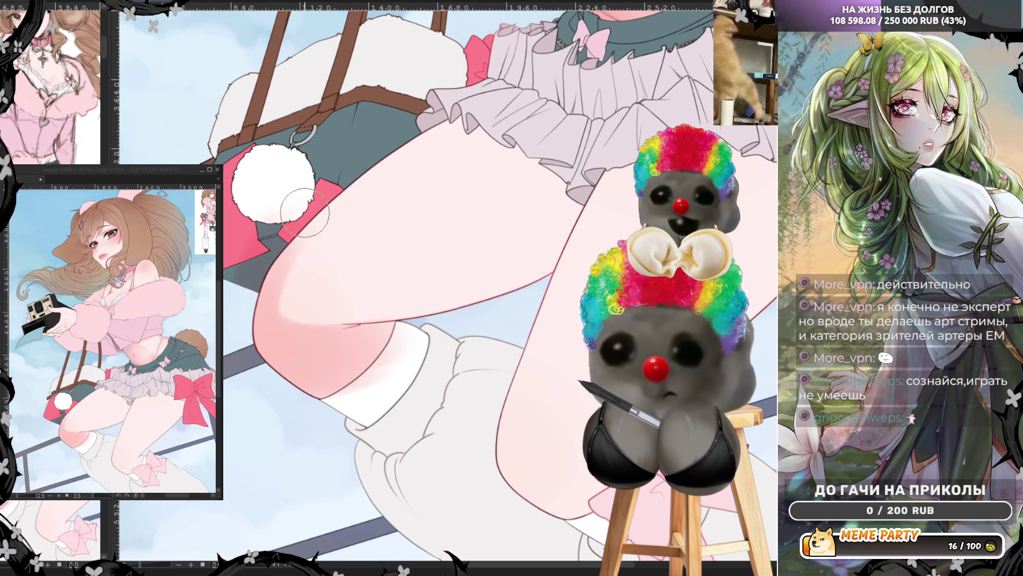
left_click_drag(256, 296, 276, 325)
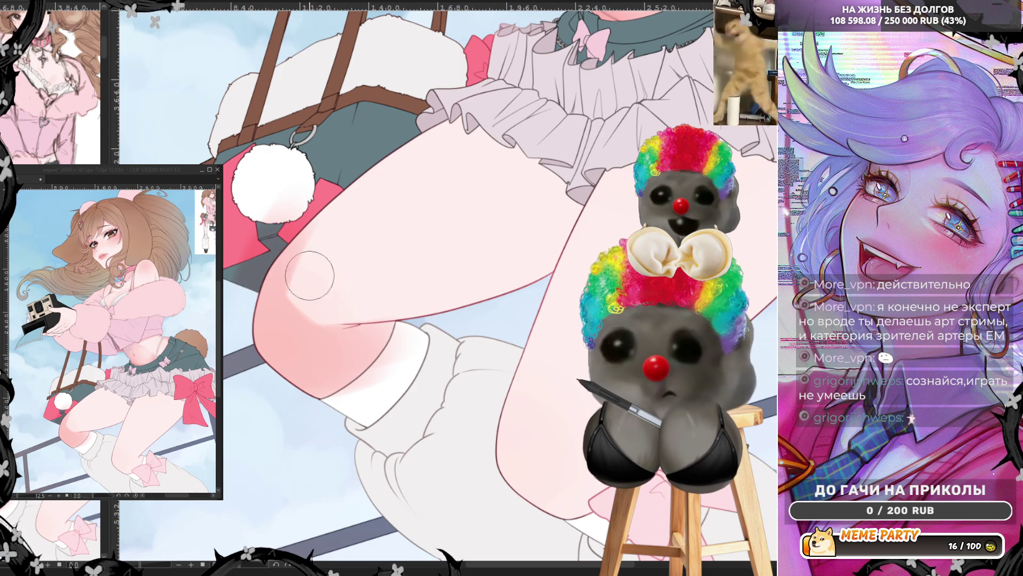
mouse_move(274, 279)
left_mouse_down()
mouse_move(291, 315)
mouse_move(418, 281)
mouse_move(402, 311)
mouse_move(592, 216)
mouse_move(476, 281)
left_mouse_up()
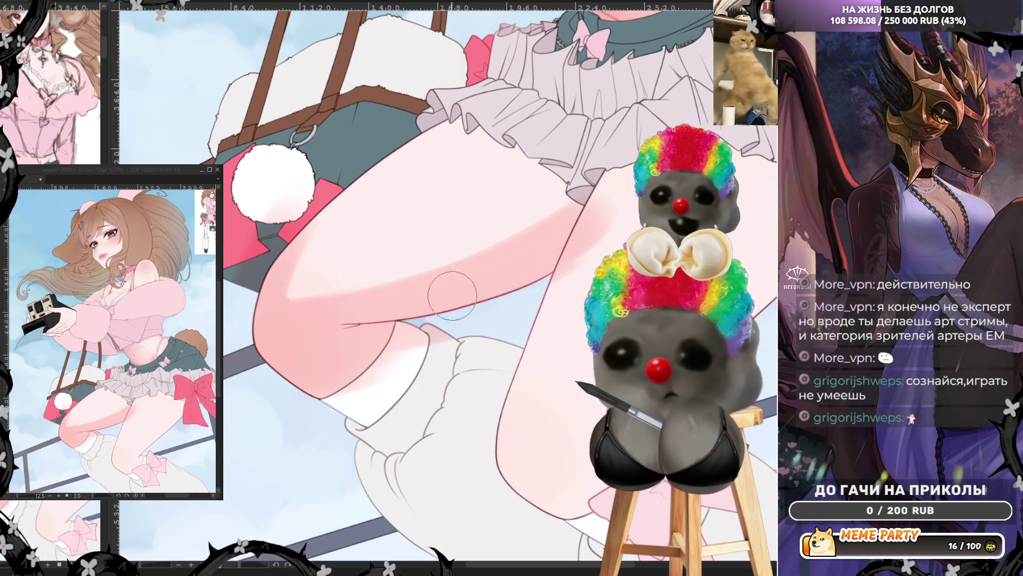
mouse_move(522, 436)
left_mouse_down()
mouse_move(573, 453)
mouse_move(491, 414)
left_mouse_up()
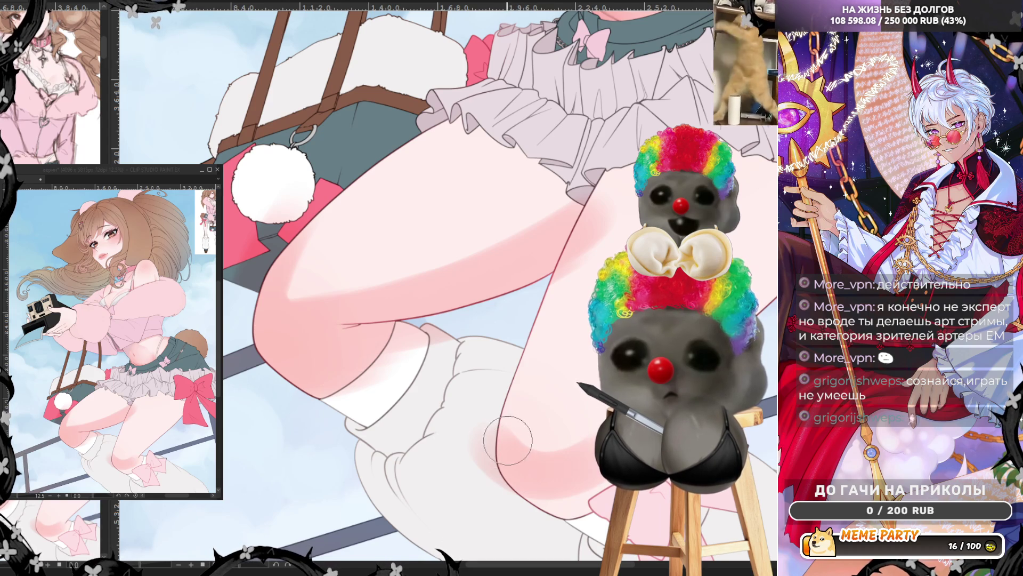
left_click_drag(492, 432, 591, 509)
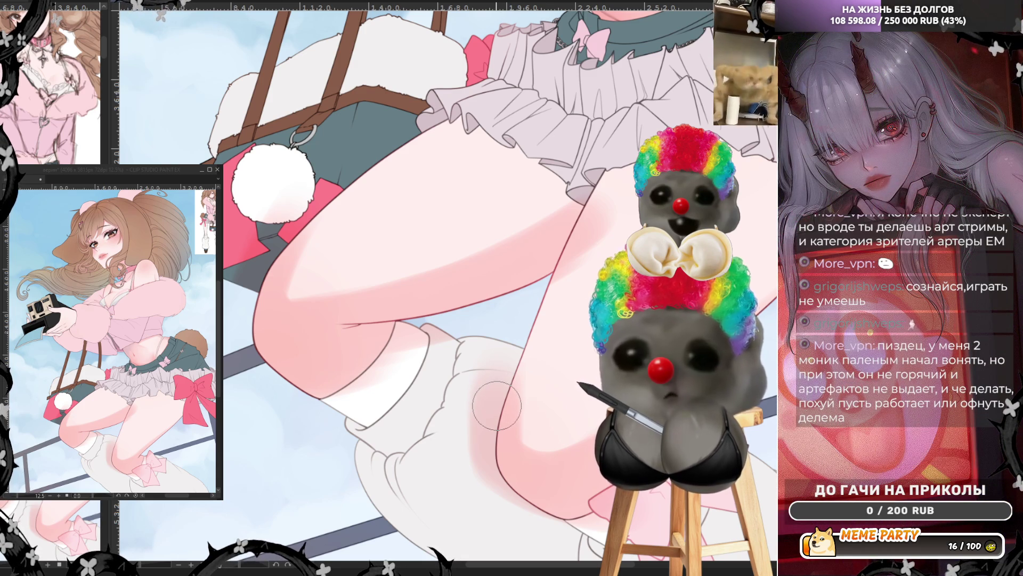
left_click_drag(509, 569, 529, 569)
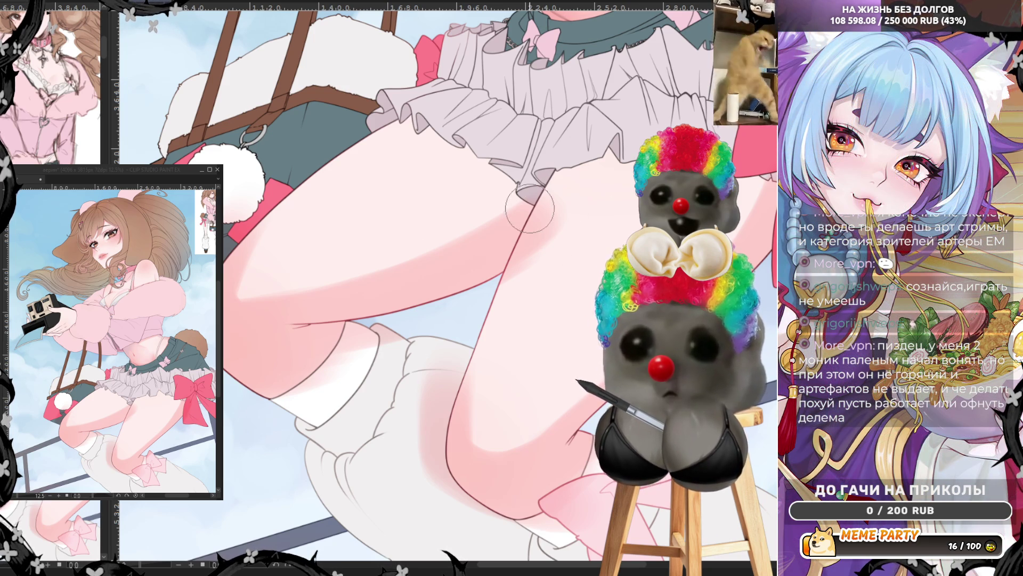
Step: Paint a soft pink shadow band along the thighs just under the skirt ruffles
left_click_drag(534, 205, 688, 128)
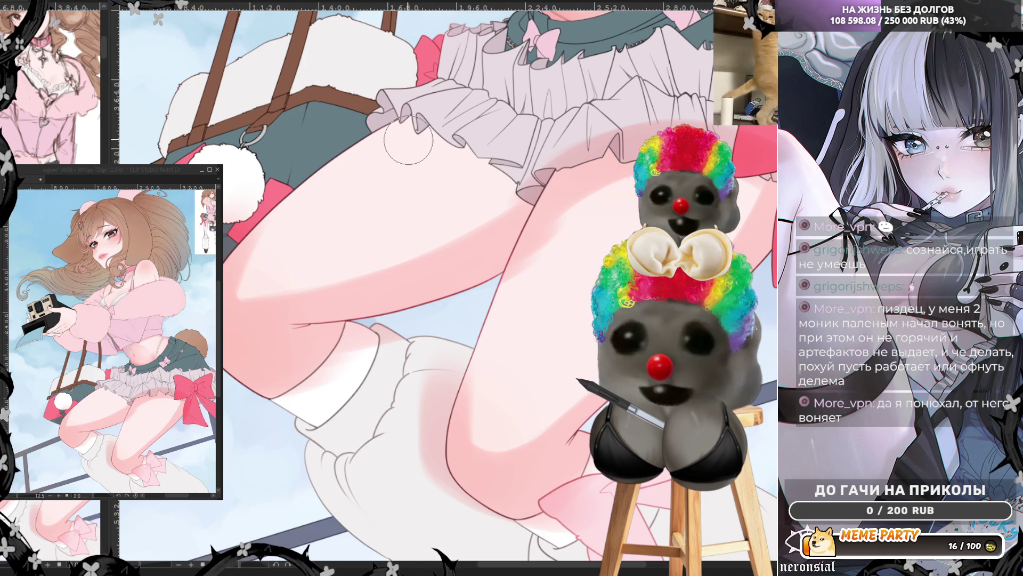
left_click_drag(417, 110, 498, 168)
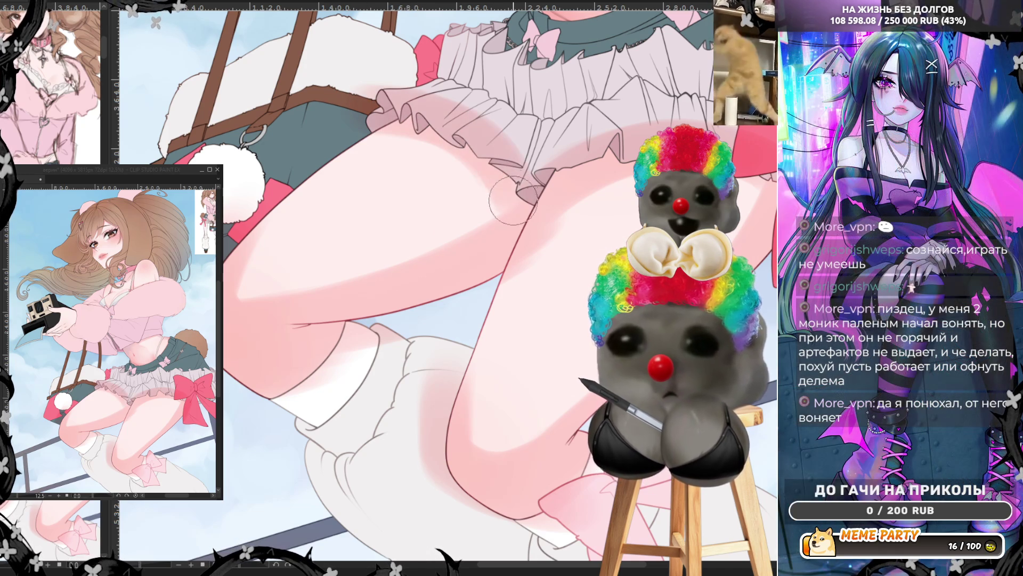
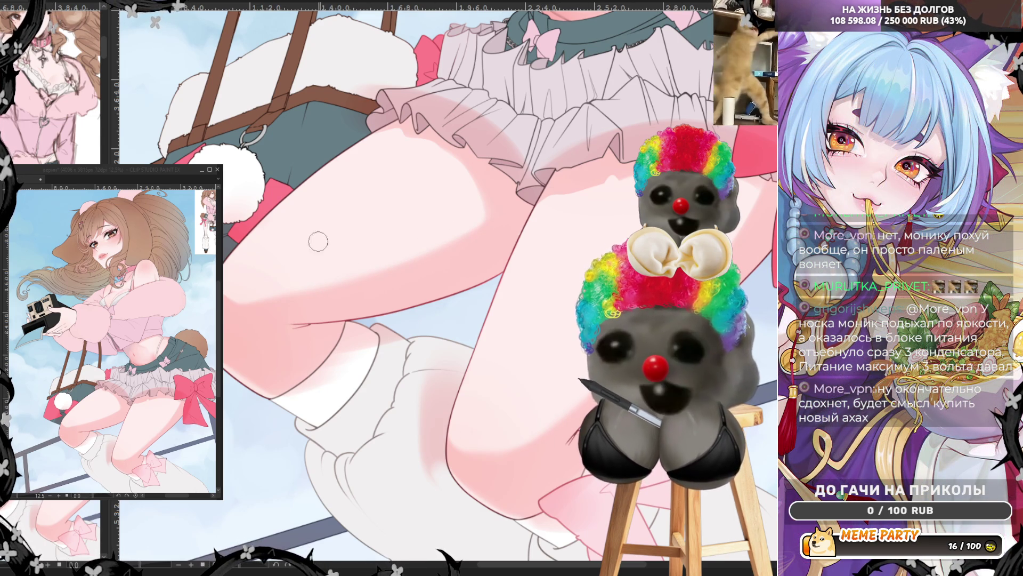
scroll(463, 265, "down", 2)
scroll(498, 161, "up", 2)
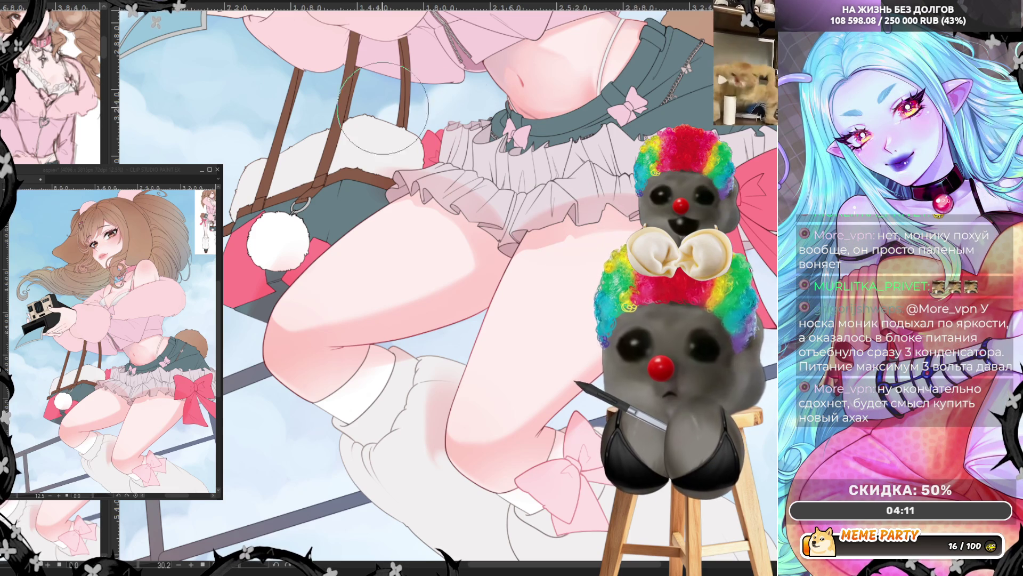
Step: Mirror the canvas horizontally to check the skirt and legs' proportions
key("h")
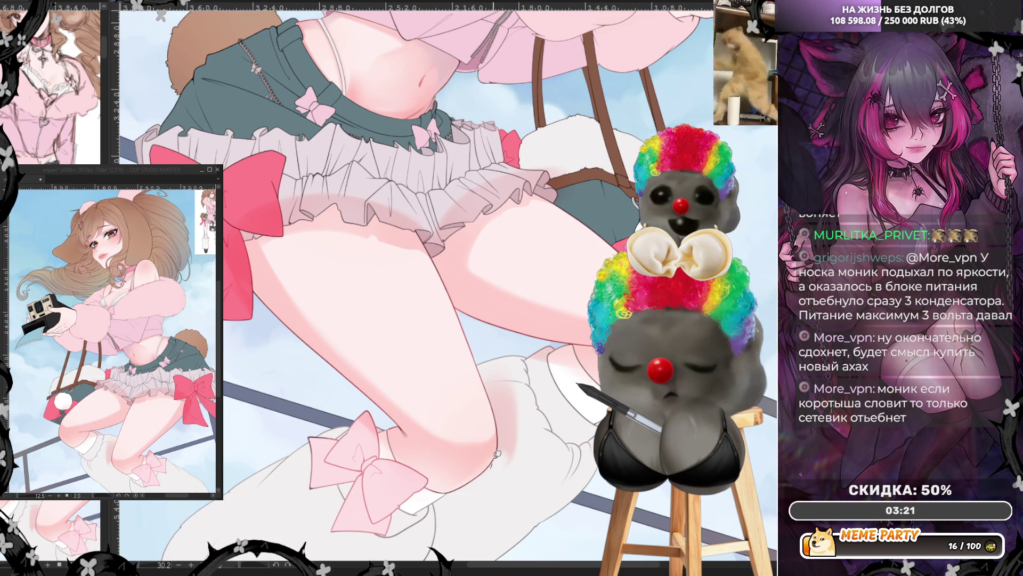
Step: Clean up the line art along the girl's white boot with a stroke
left_click_drag(541, 373, 538, 485)
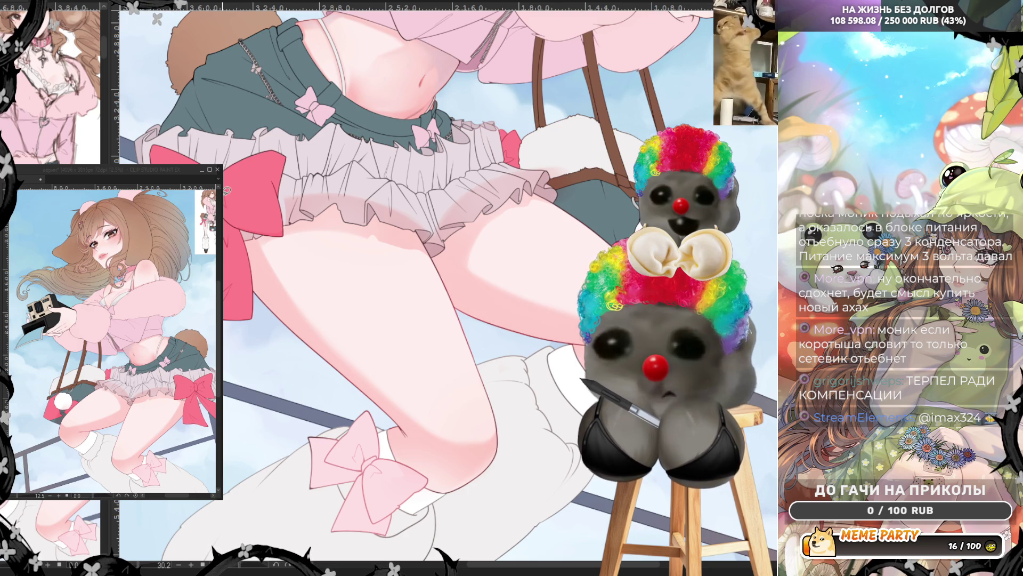
scroll(239, 178, "up", 2)
scroll(239, 178, "up", 2)
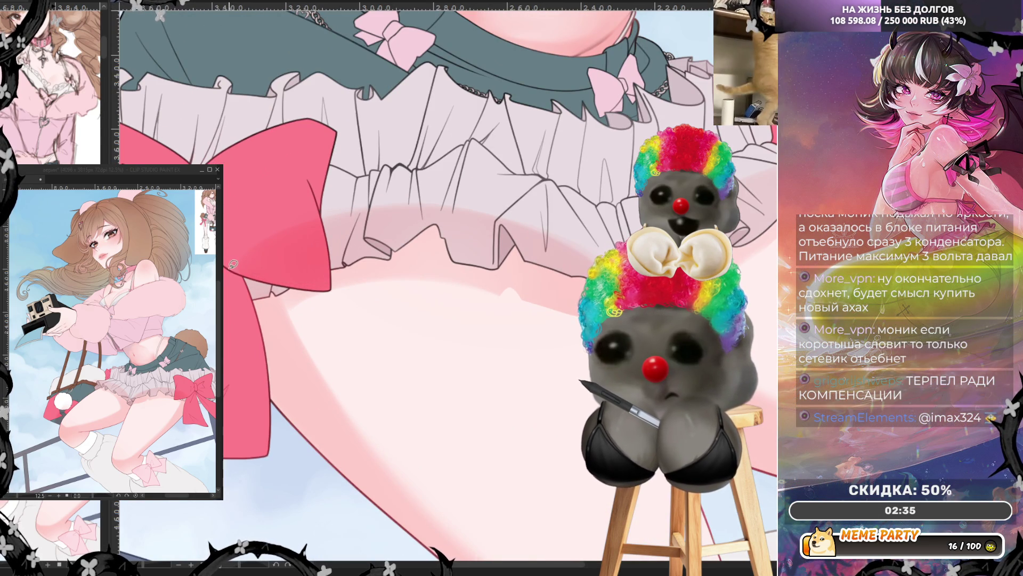
left_click_drag(250, 274, 325, 285)
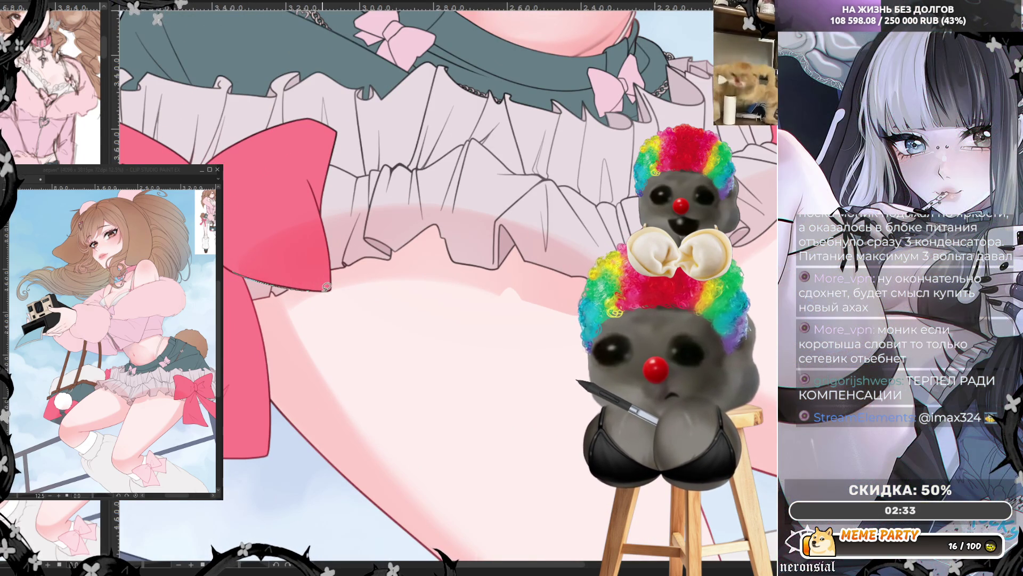
key("ctrl+z")
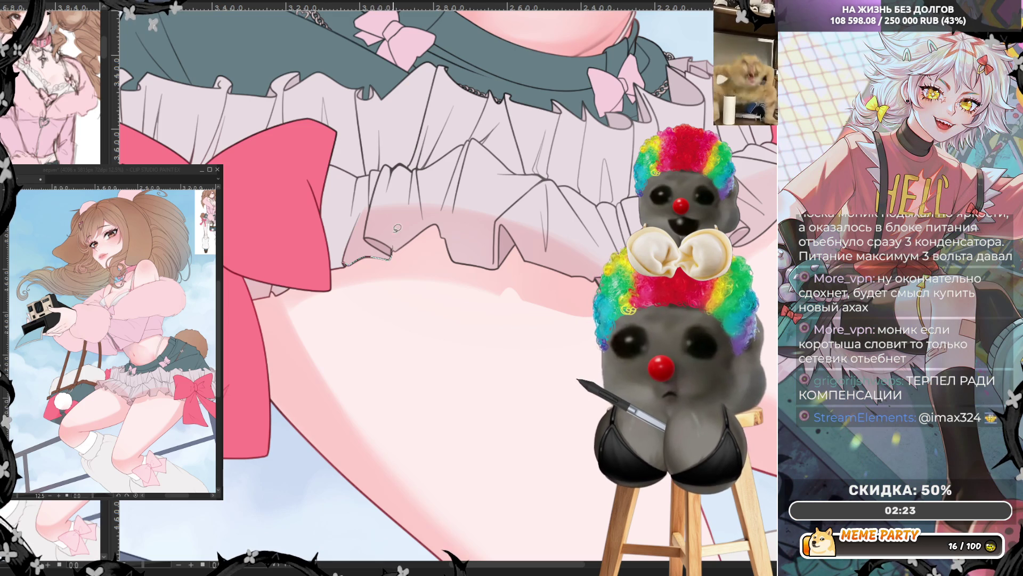
left_click_drag(353, 208, 397, 248)
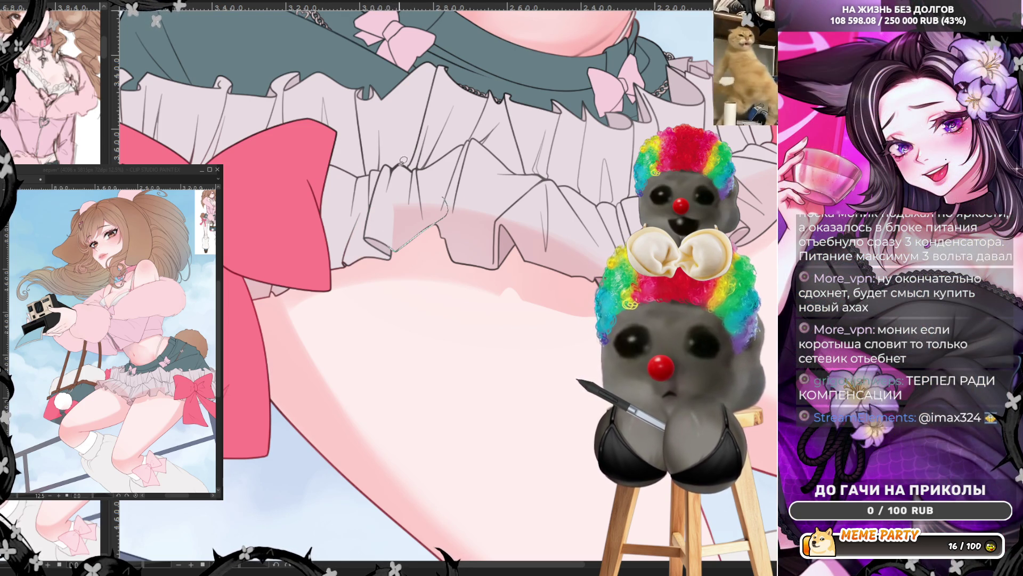
key("ctrl+z")
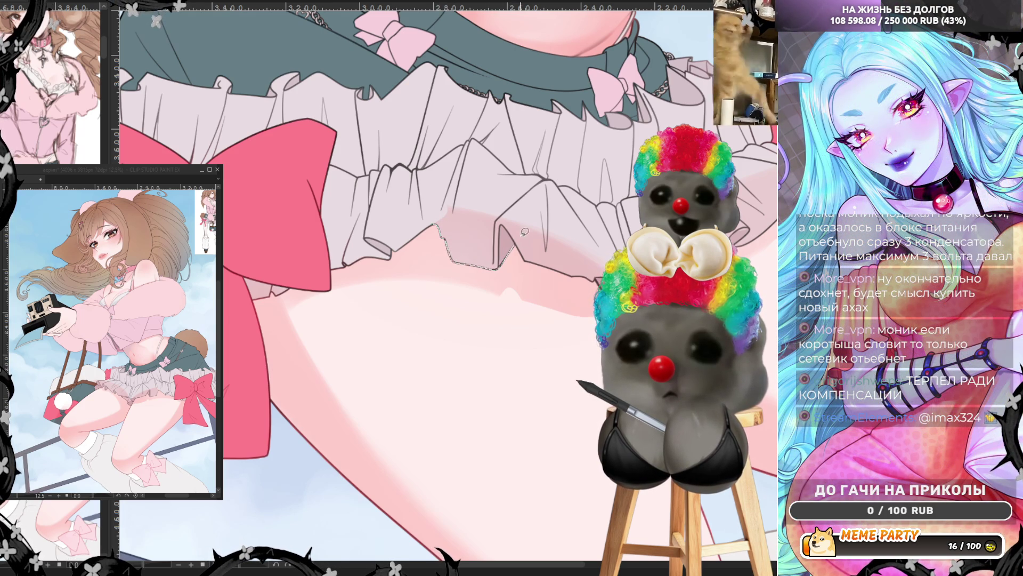
key("ctrl+z")
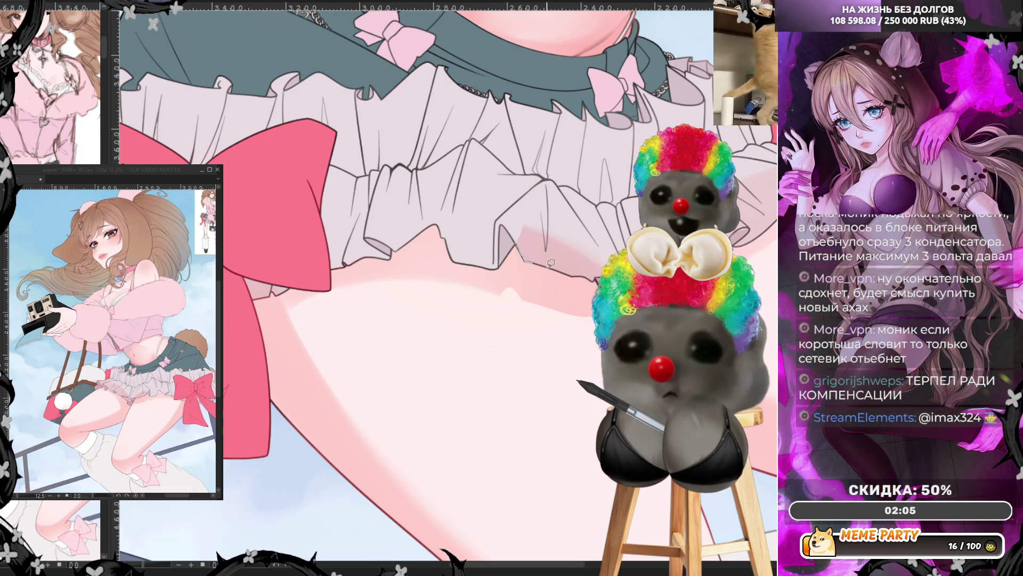
left_click_drag(576, 273, 586, 273)
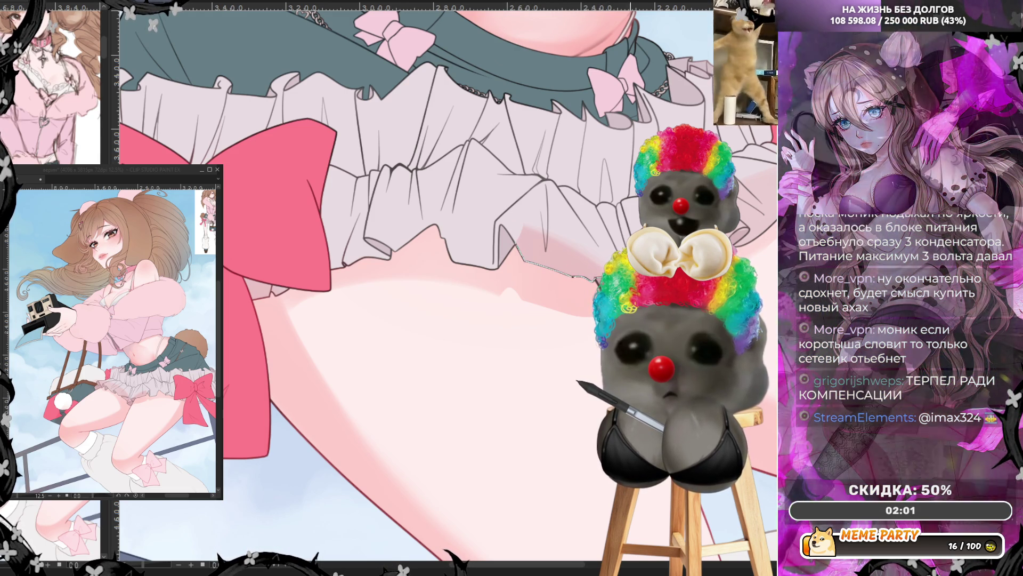
key("ctrl+z")
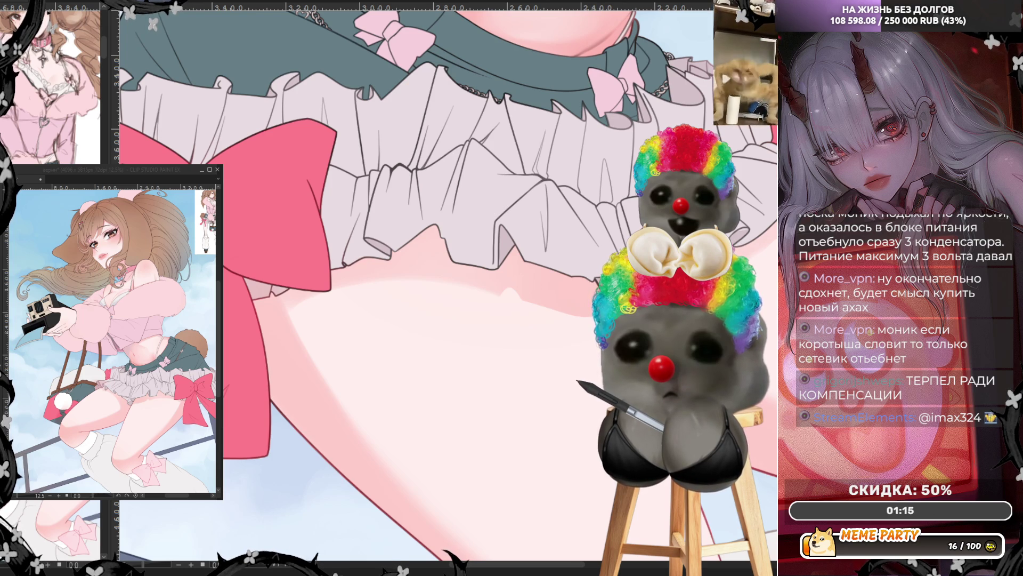
scroll(400, 288, "up", 3)
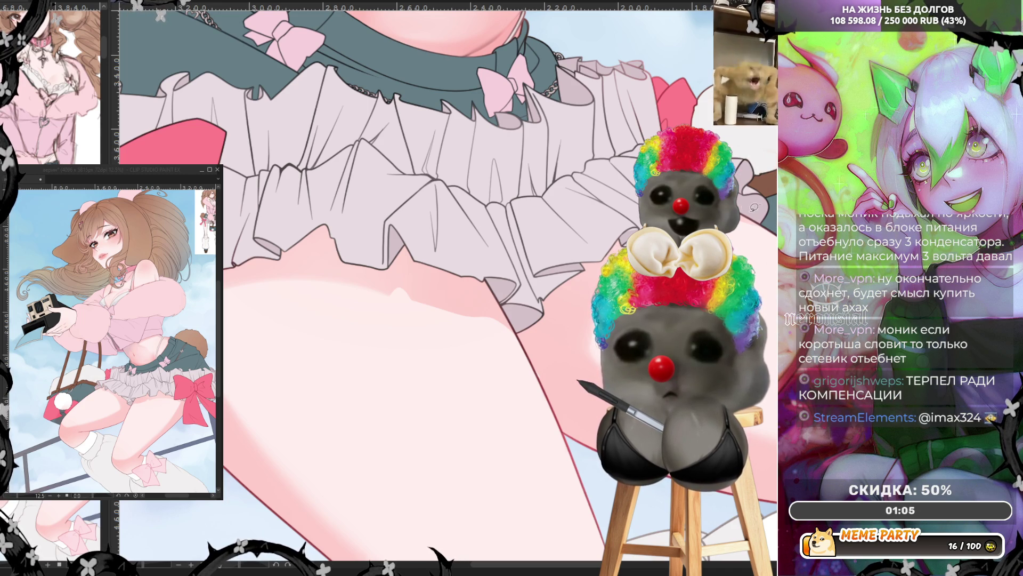
Step: Reposition the view over the thighs and undo the stray dark stroke on the thigh
left_click_drag(750, 161, 644, 126)
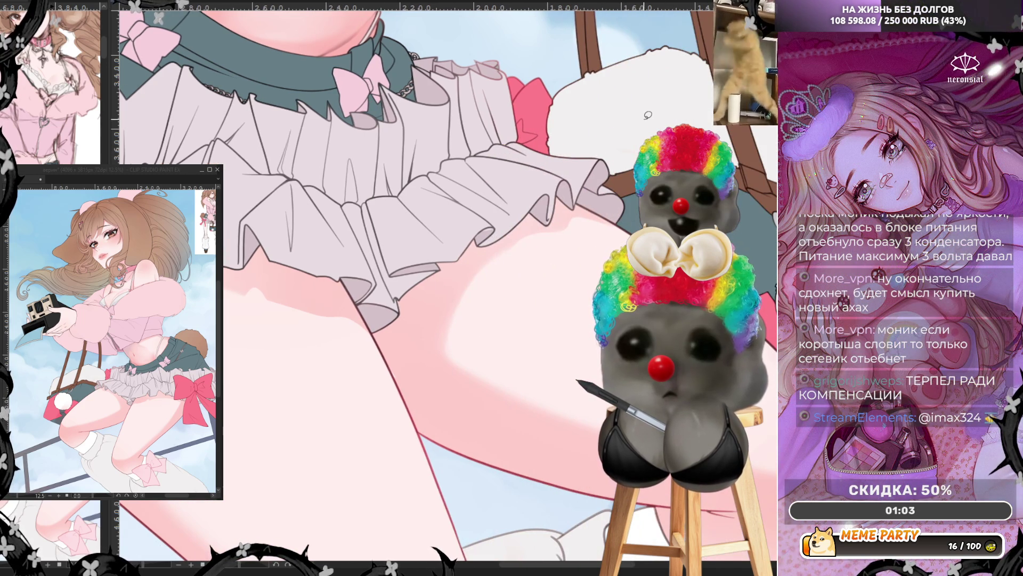
scroll(648, 115, "down", 3)
scroll(600, 188, "down", 3)
scroll(552, 263, "down", 3)
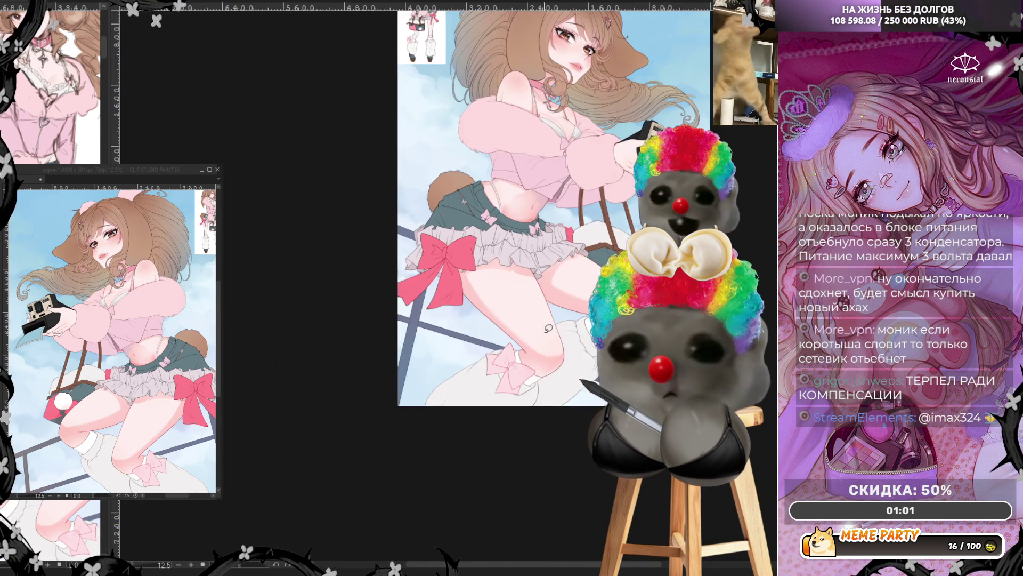
scroll(546, 287, "up", 3)
scroll(538, 320, "up", 3)
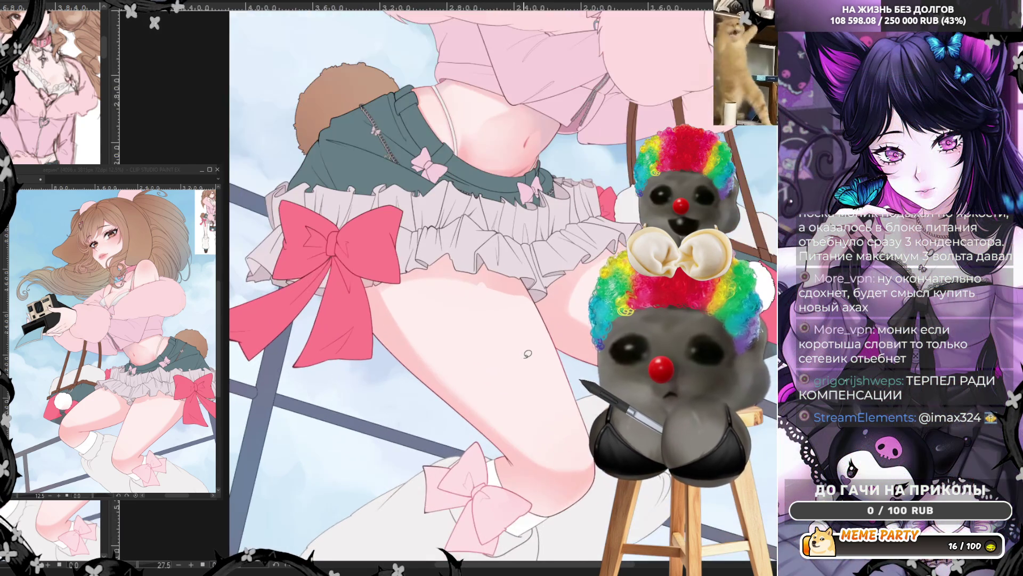
scroll(528, 353, "up", 3)
scroll(527, 354, "up", 1)
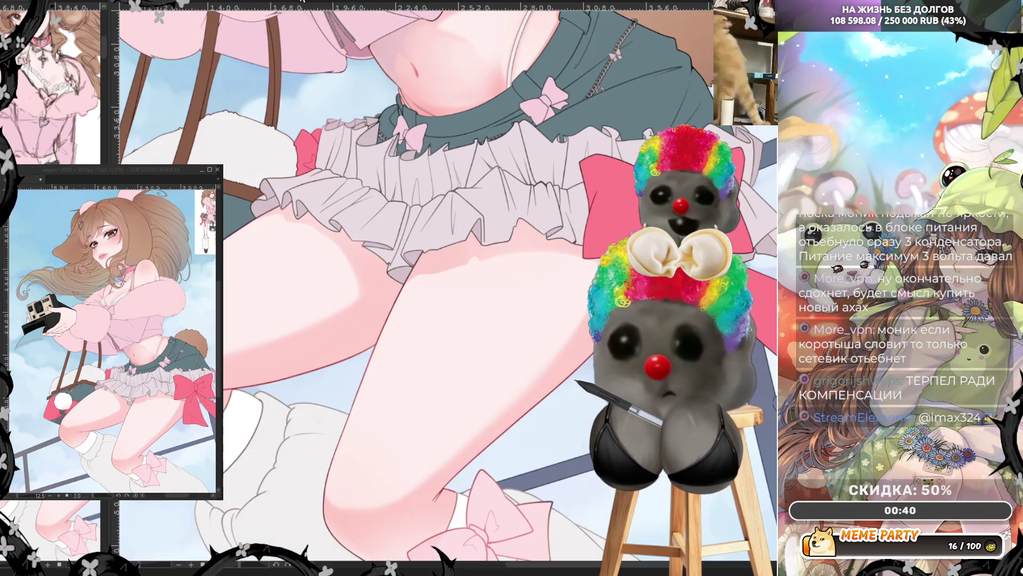
left_click_drag(471, 285, 544, 300)
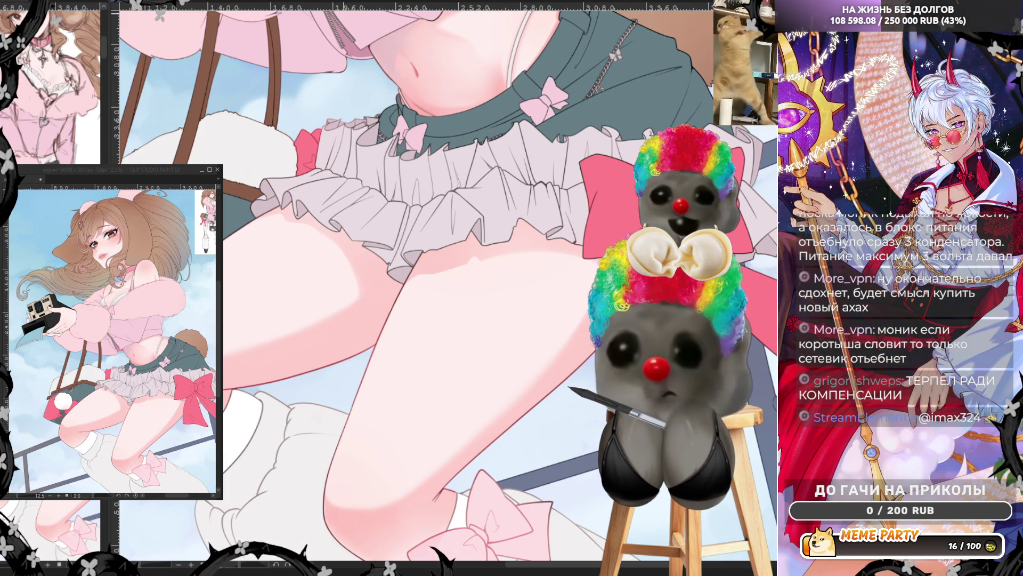
scroll(453, 338, "up", 1)
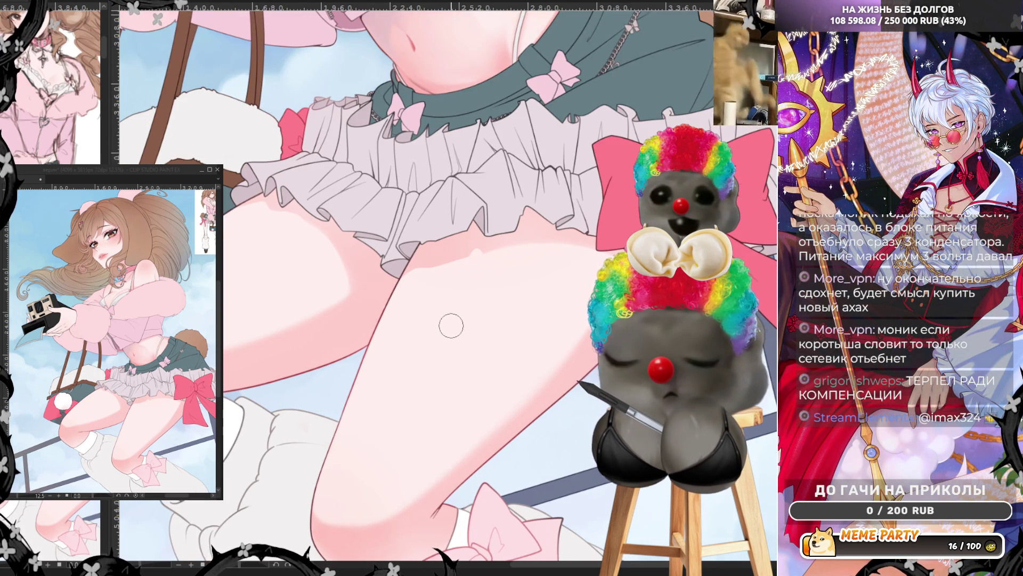
scroll(451, 324, "up", 1)
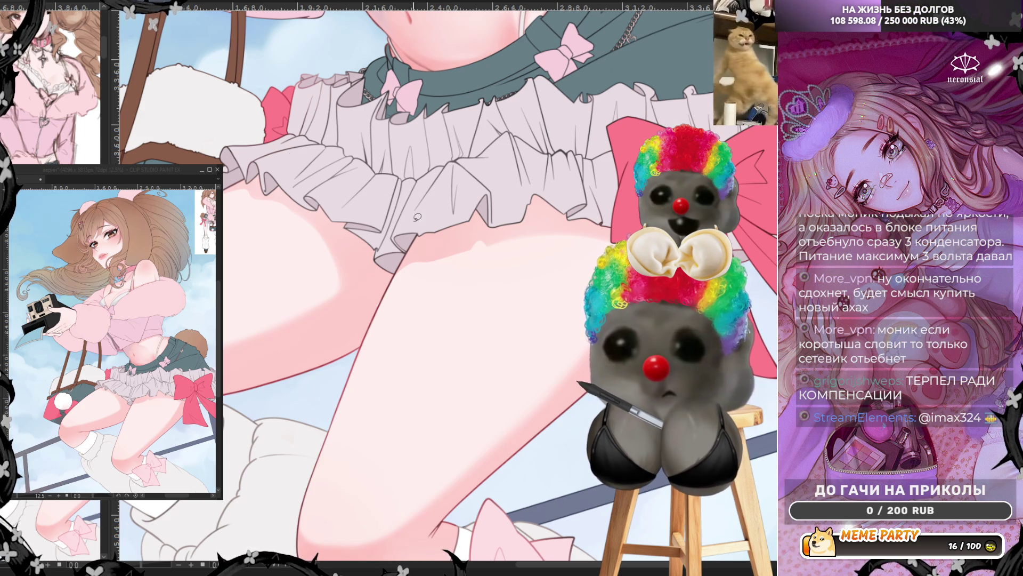
key("ctrl+z")
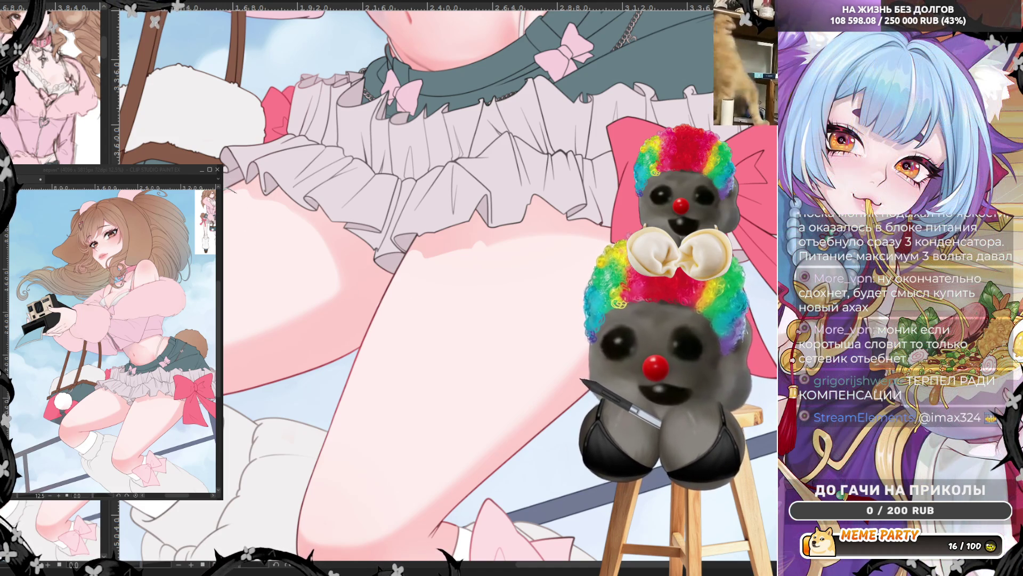
scroll(510, 338, "down", 2)
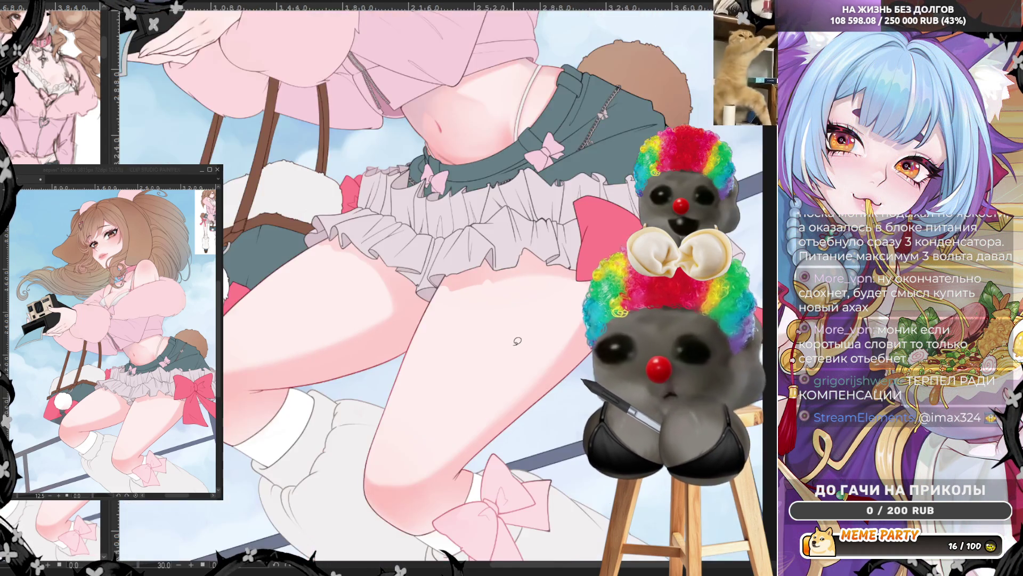
scroll(511, 338, "down", 2)
scroll(511, 337, "down", 2)
scroll(510, 338, "up", 2)
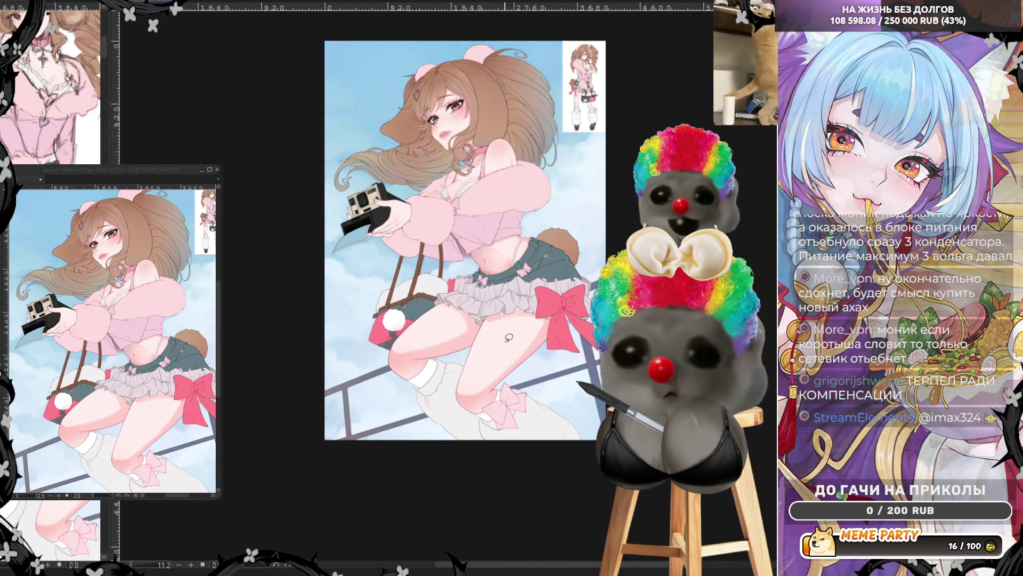
scroll(504, 352, "up", 2)
scroll(483, 397, "up", 2)
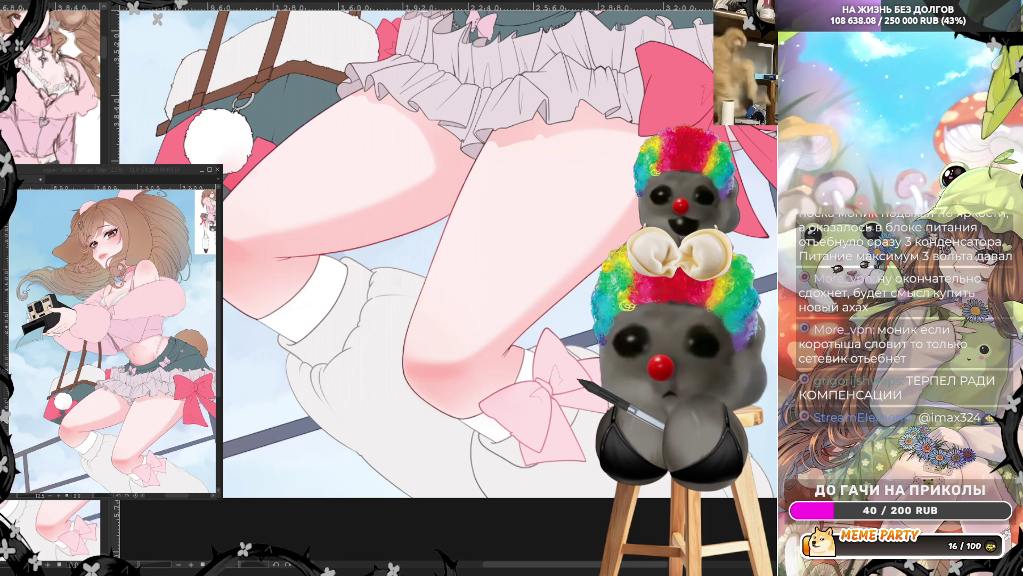
scroll(528, 304, "up", 1)
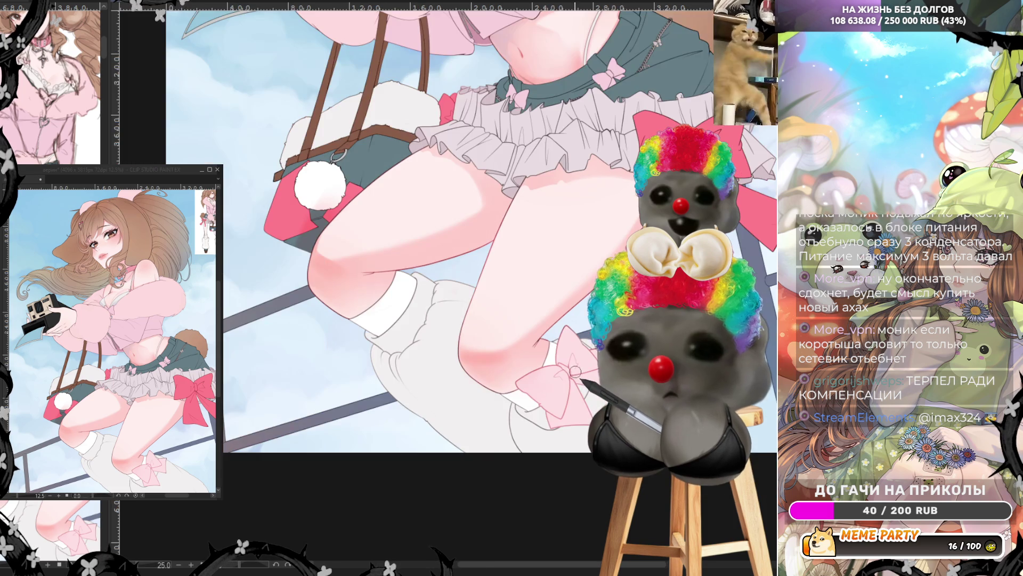
scroll(529, 304, "up", 1)
scroll(527, 303, "up", 1)
scroll(527, 303, "up", 1)
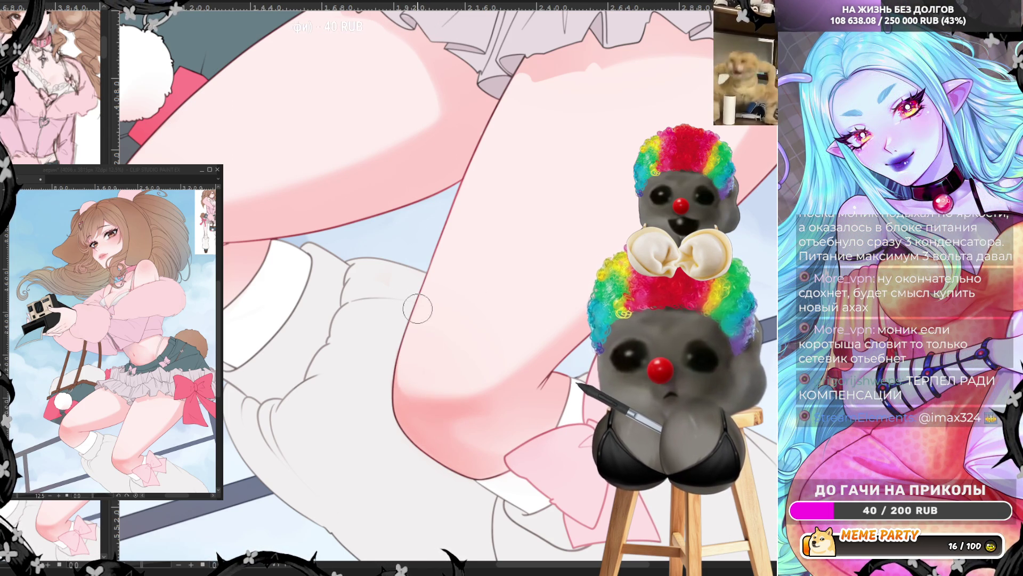
Step: Mirror the view and back to check proportions, then enlarge the brush toward size 112
key("h")
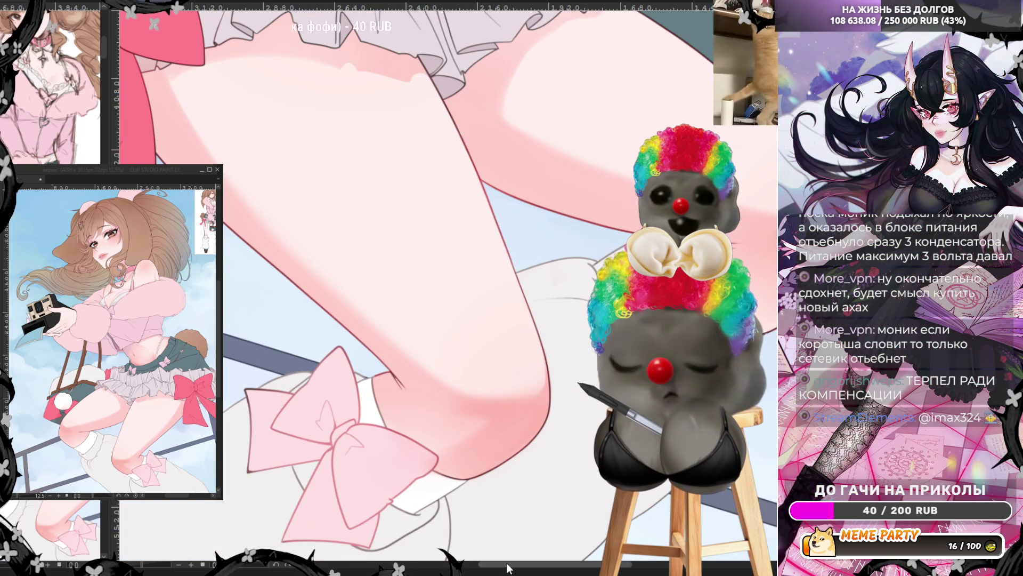
scroll(506, 568, "up", 3)
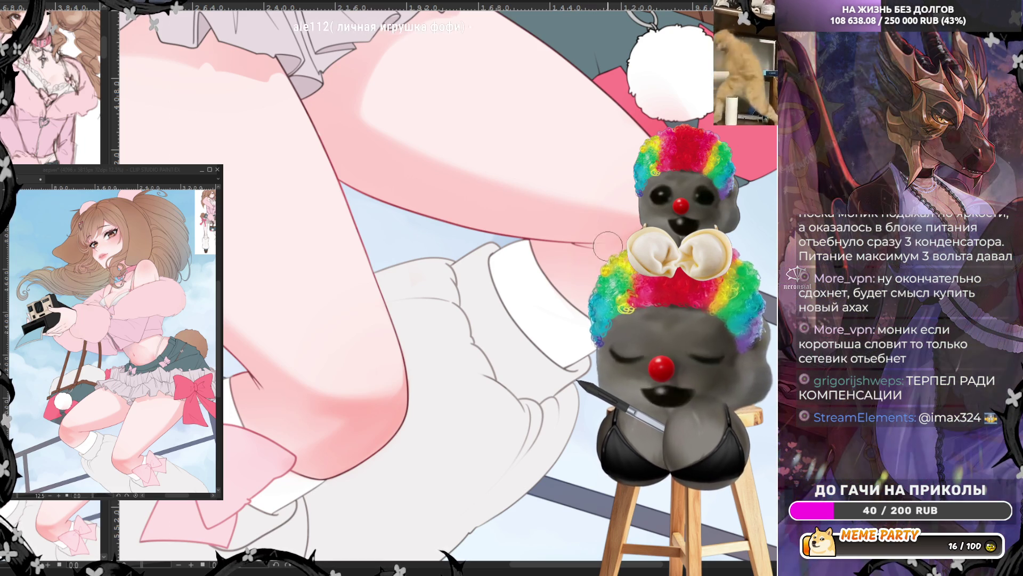
key("h")
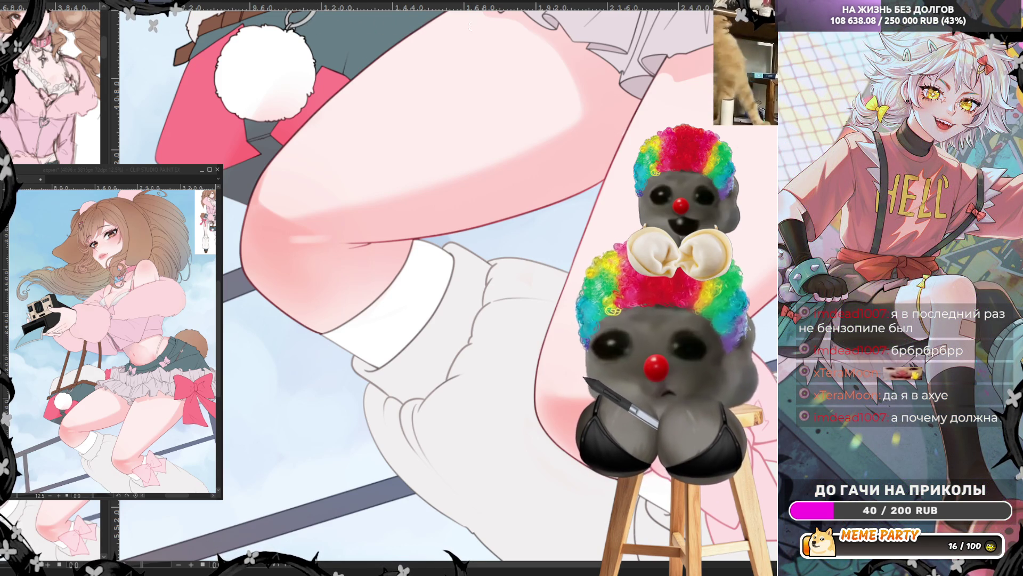
key("bracketright")
key("bracketright")
key("bracketright")
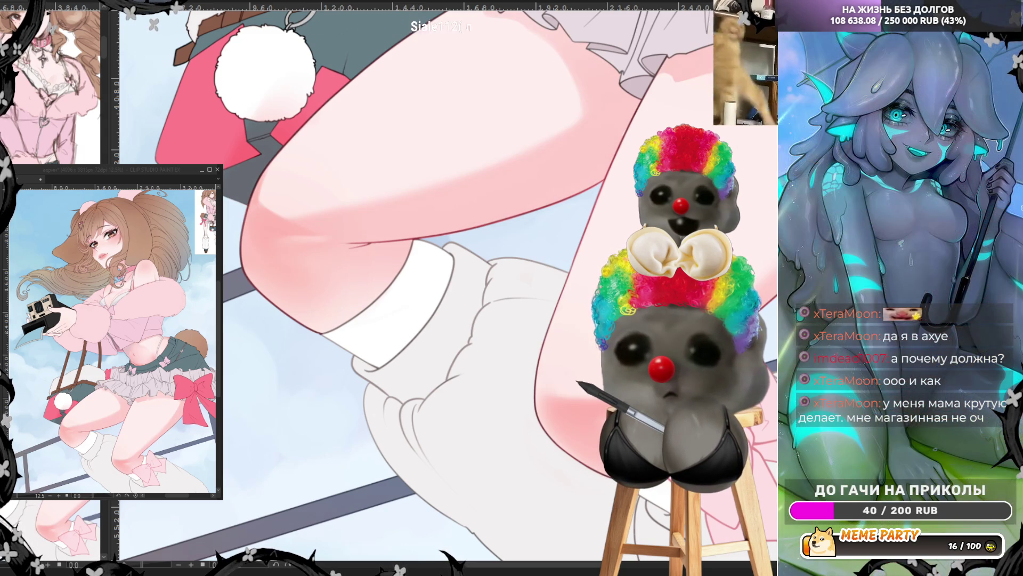
scroll(415, 288, "up", 3)
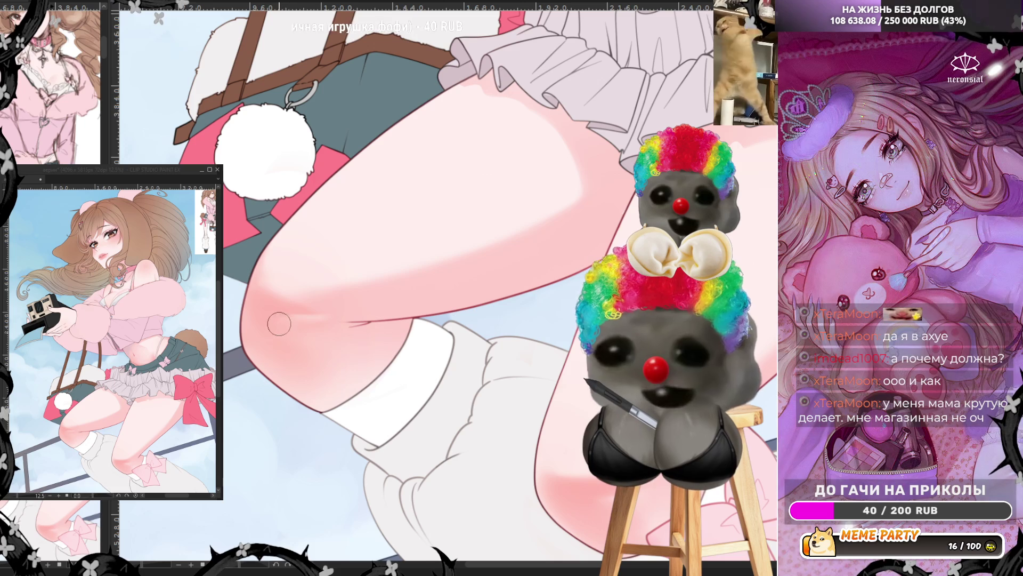
Step: Add a small shading stroke on the knee, then mirror the canvas to check it
left_click_drag(349, 324, 377, 321)
scroll(460, 327, "down", 3)
scroll(564, 218, "down", 2)
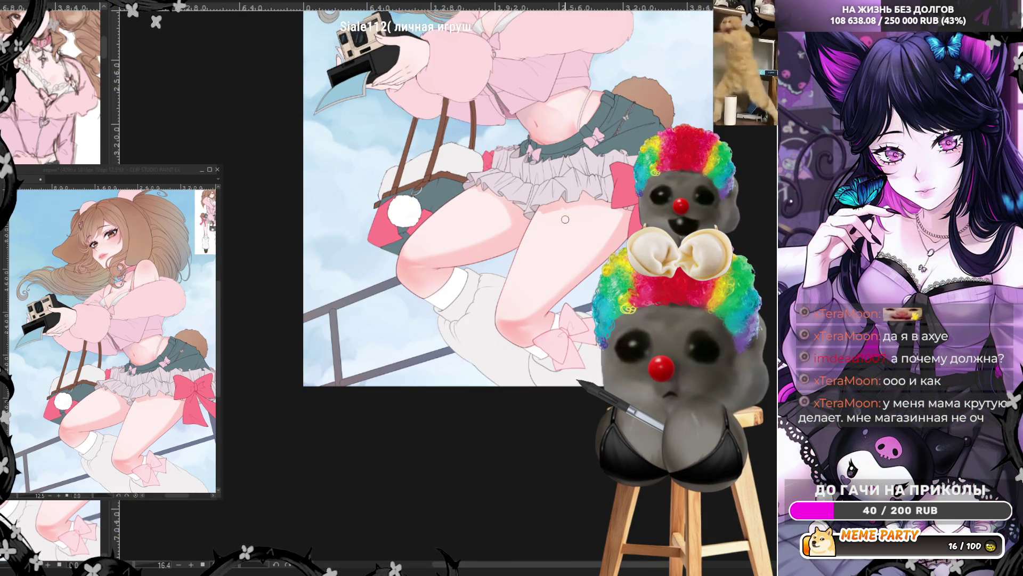
scroll(565, 219, "up", 2)
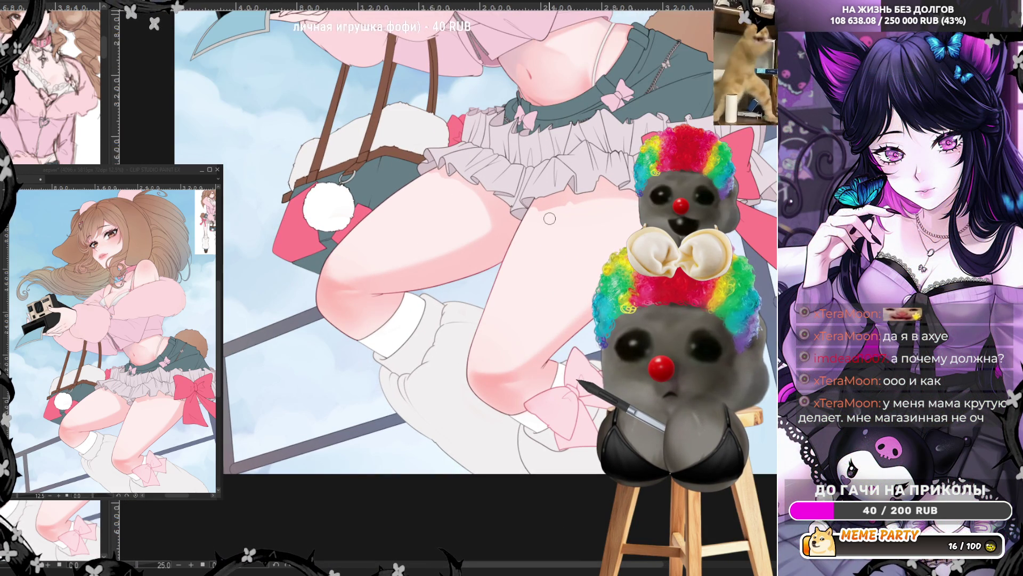
scroll(506, 211, "up", 1)
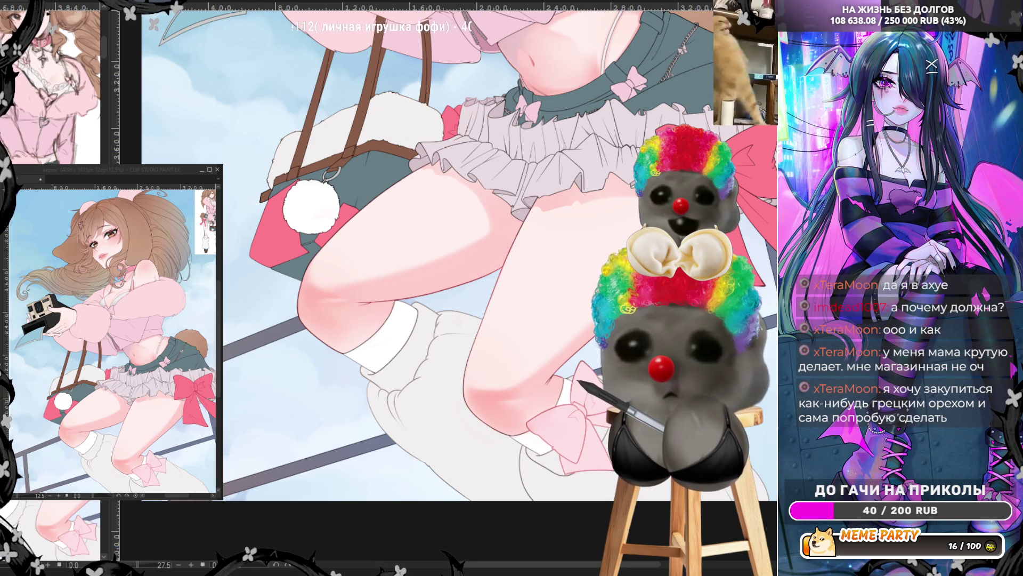
scroll(532, 418, "up", 2)
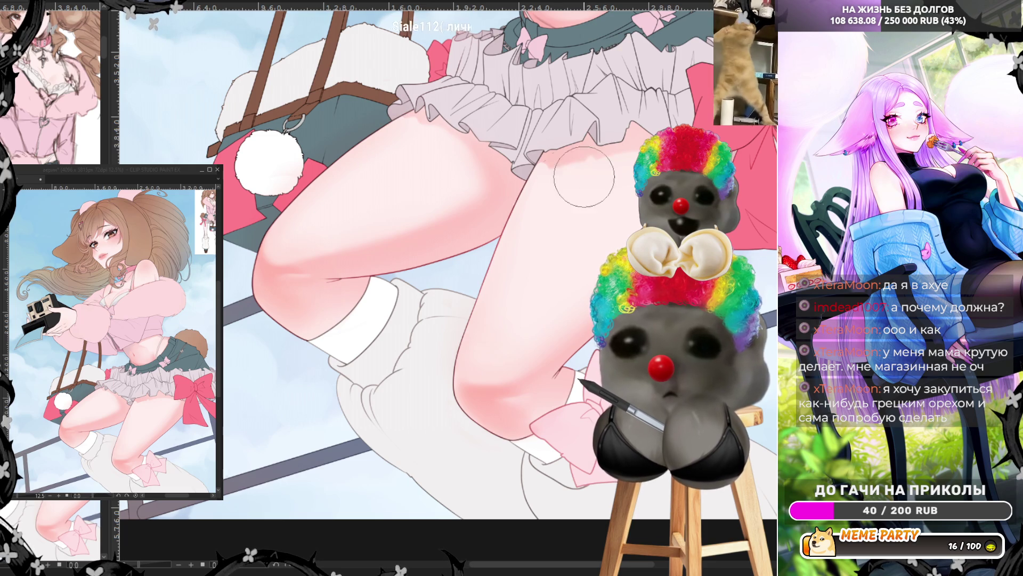
key("h")
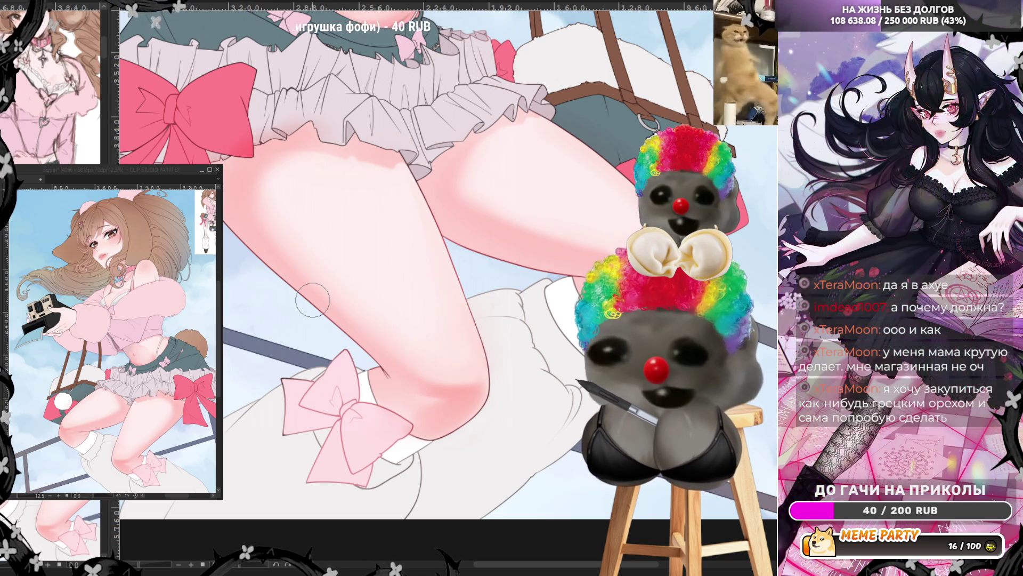
scroll(264, 127, "up", 2)
scroll(264, 127, "down", 1)
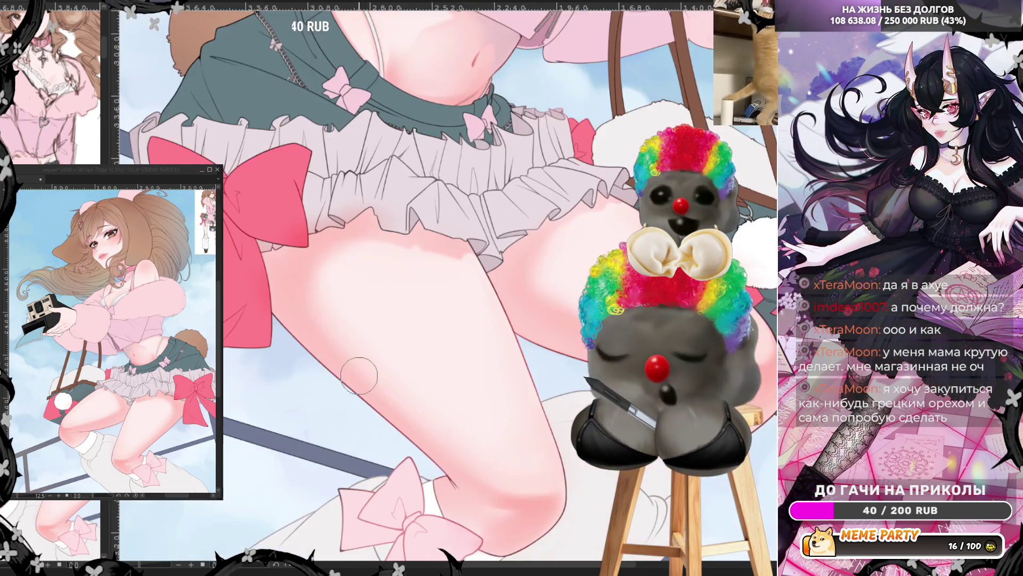
scroll(352, 136, "down", 1)
scroll(438, 148, "down", 1)
scroll(439, 148, "up", 1)
scroll(439, 148, "up", 1)
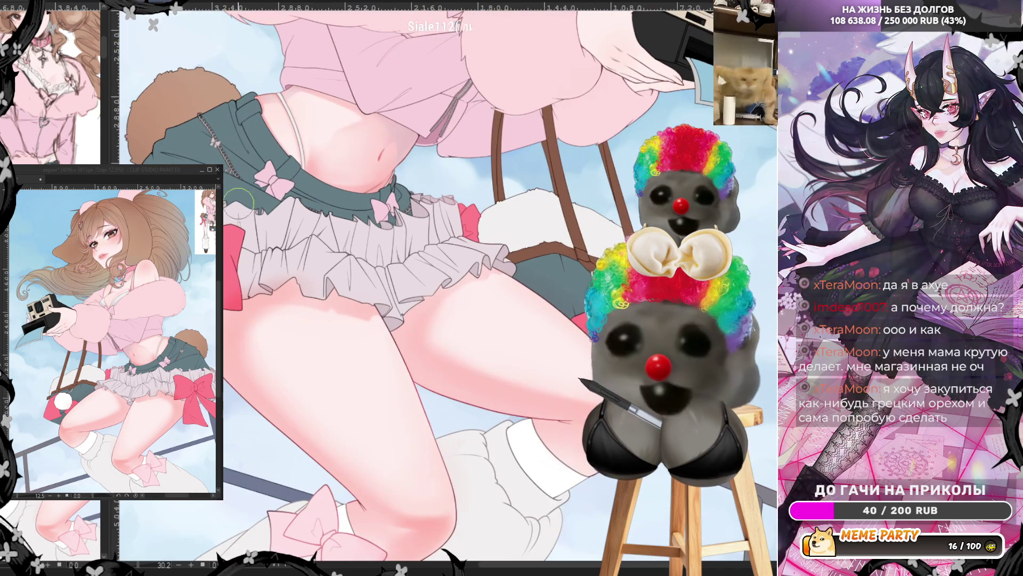
scroll(251, 135, "up", 2)
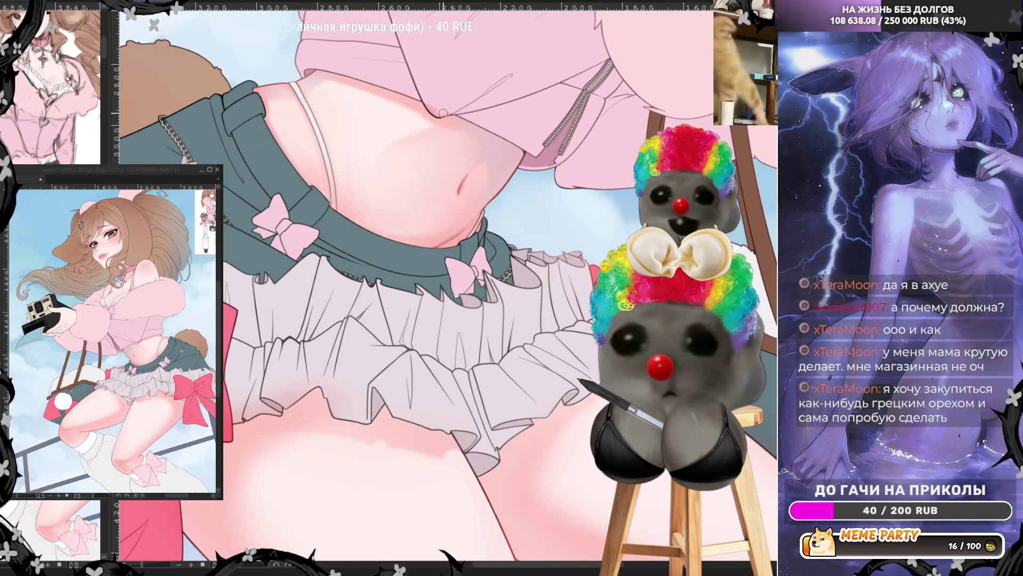
Step: Tilt the canvas for the waistband and nudge the brush size up and back down
key("minus")
key("minus")
key("minus")
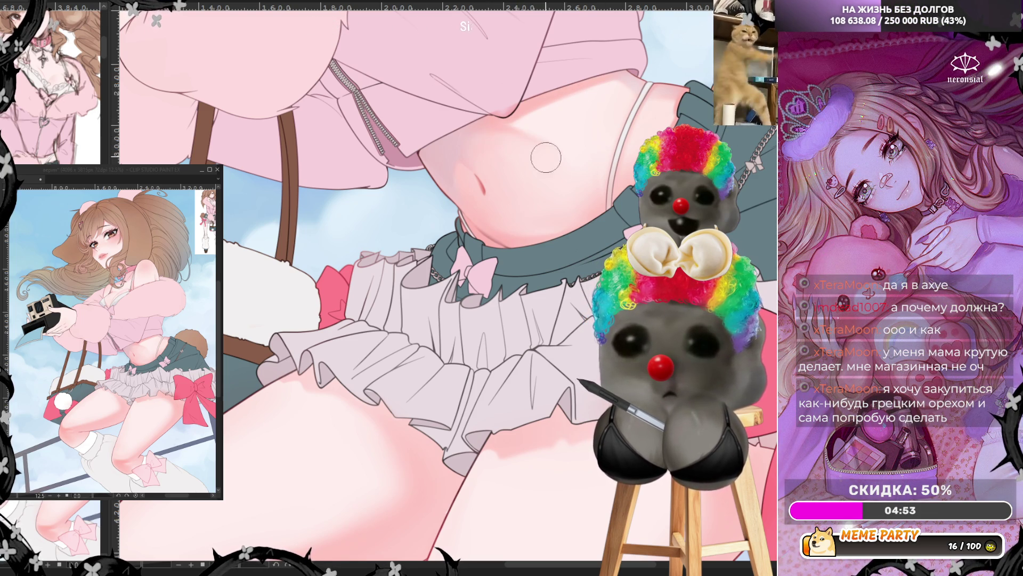
key("bracketright")
key("bracketright")
key("bracketright")
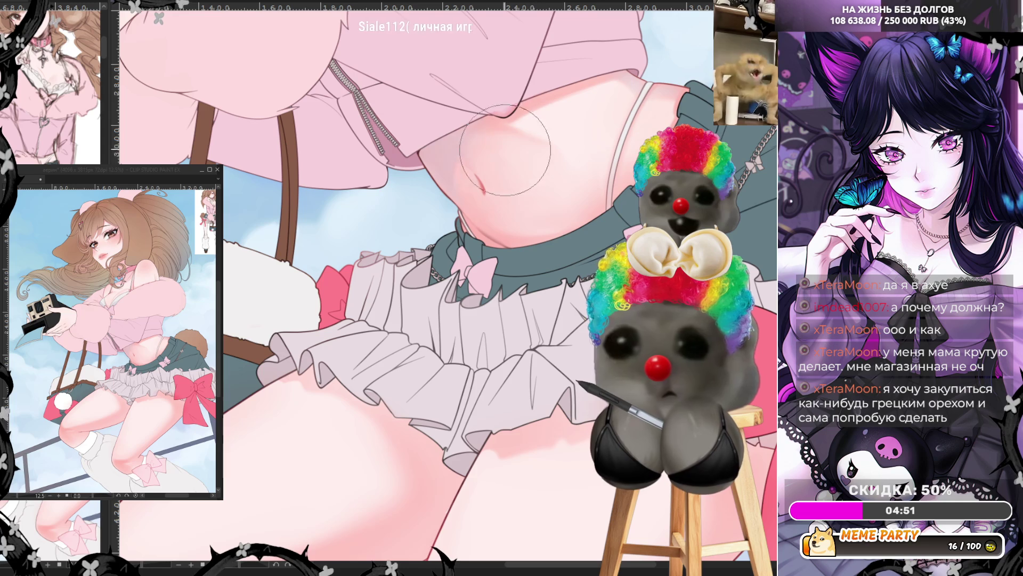
key("bracketleft")
key("bracketleft")
key("bracketleft")
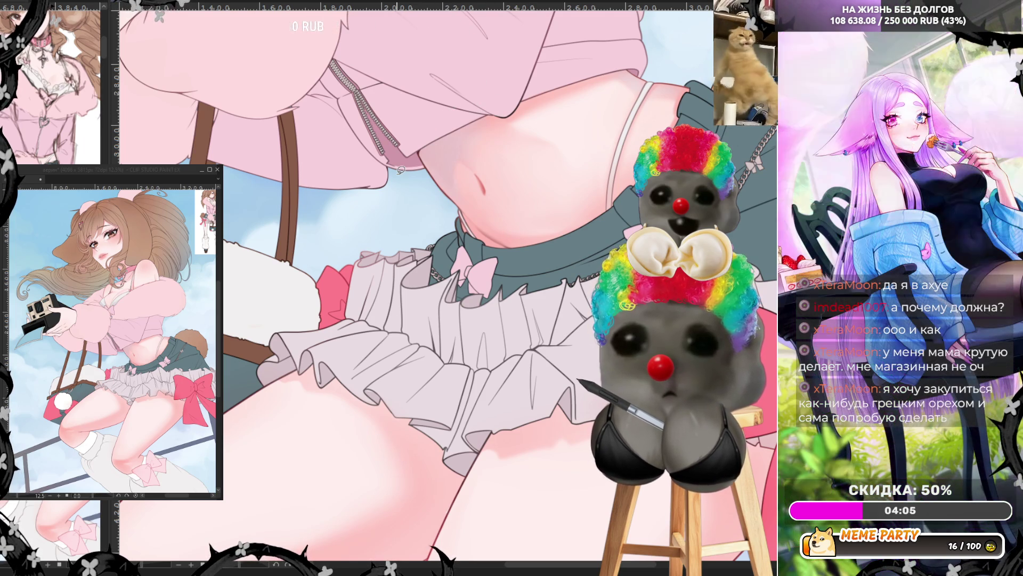
scroll(420, 167, "down", 2)
scroll(421, 167, "down", 2)
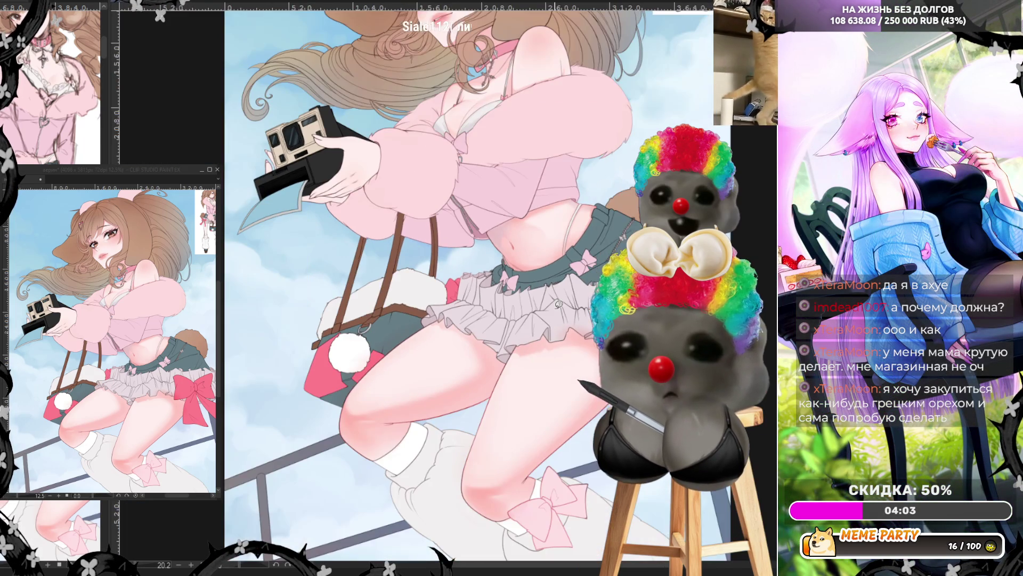
scroll(421, 167, "down", 2)
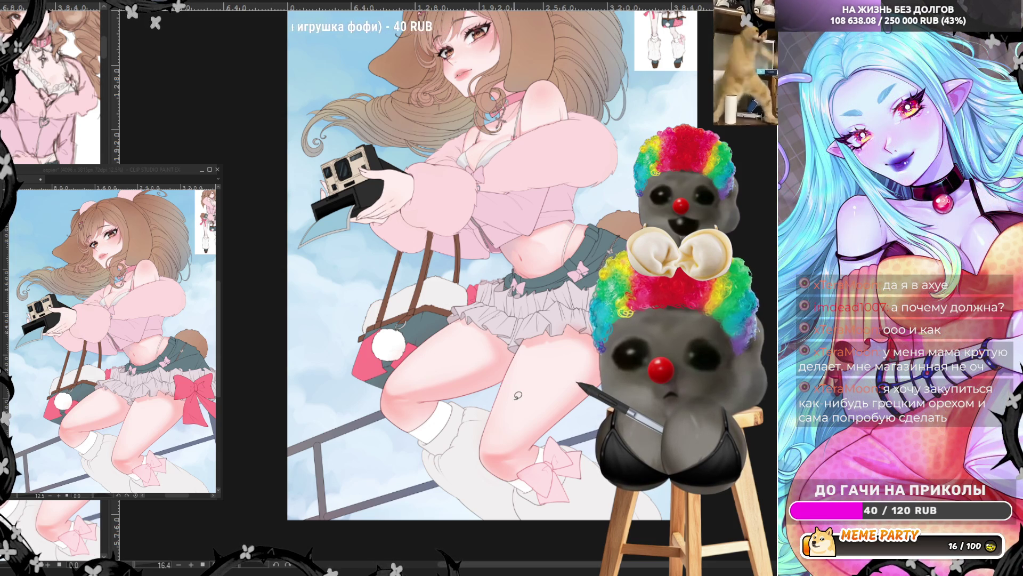
scroll(517, 395, "up", 2)
scroll(517, 395, "down", 2)
scroll(539, 126, "up", 2)
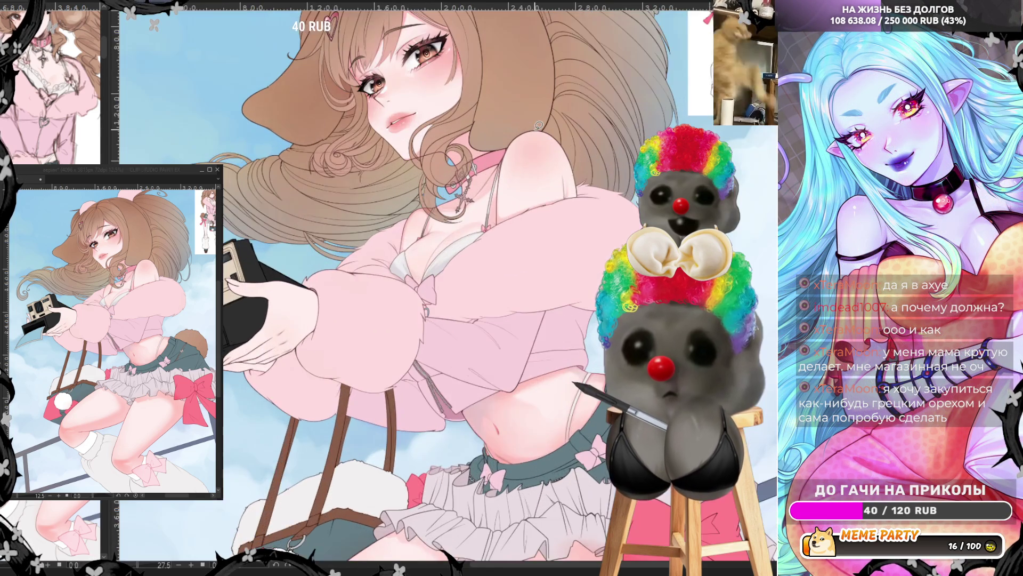
scroll(540, 126, "up", 1)
scroll(540, 127, "up", 1)
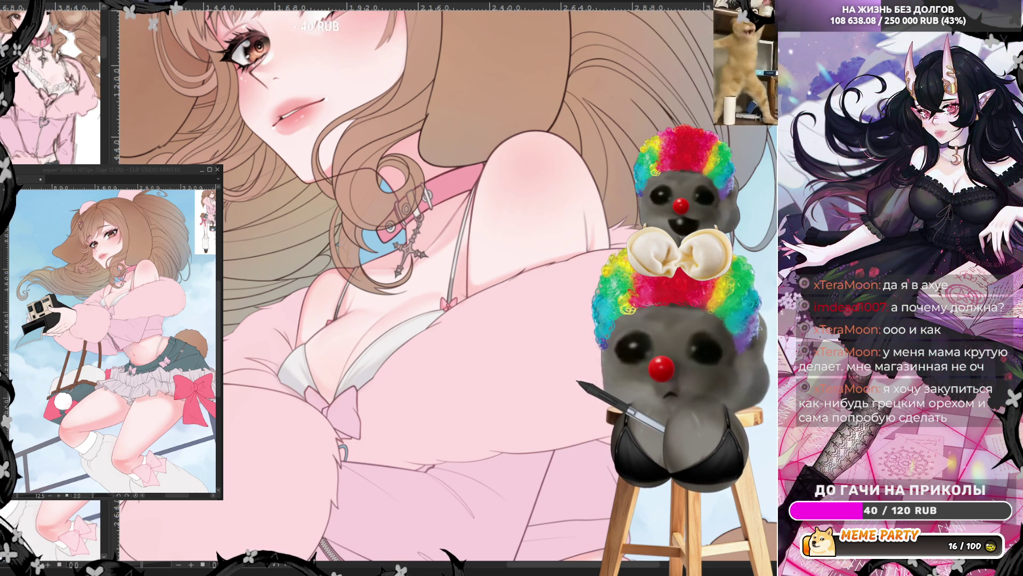
Step: Reposition the view around the chest and fur jacket
left_click_drag(400, 280, 352, 256)
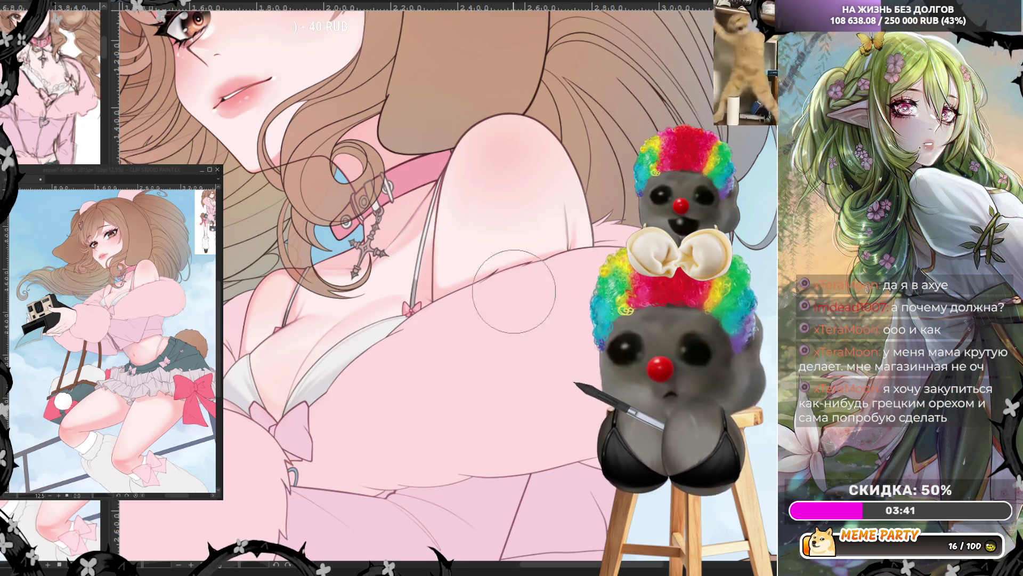
Step: Paint soft pink blush into the fur crease beside the chest and mirror the view to check
left_click_drag(542, 255, 551, 272)
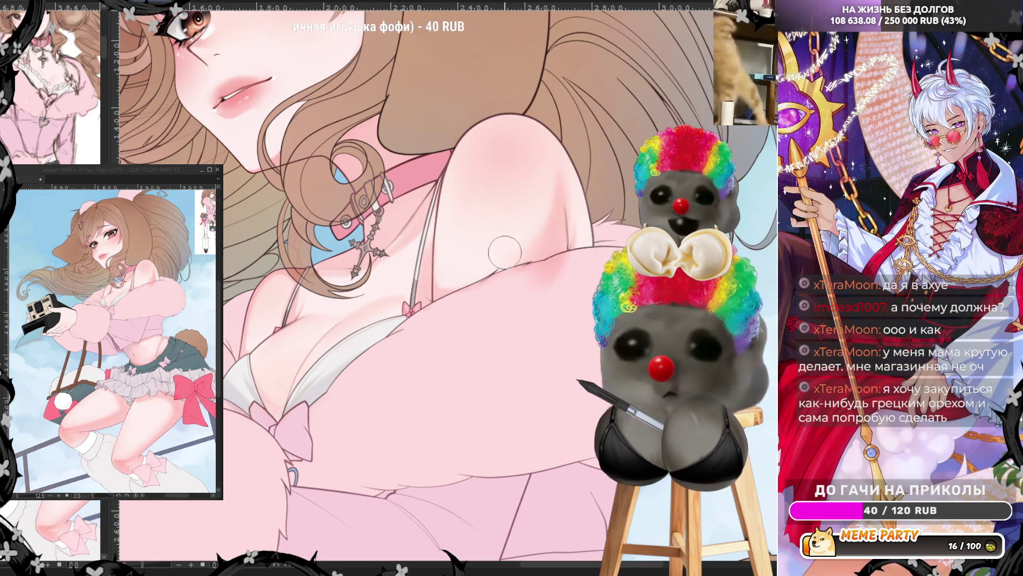
key("h")
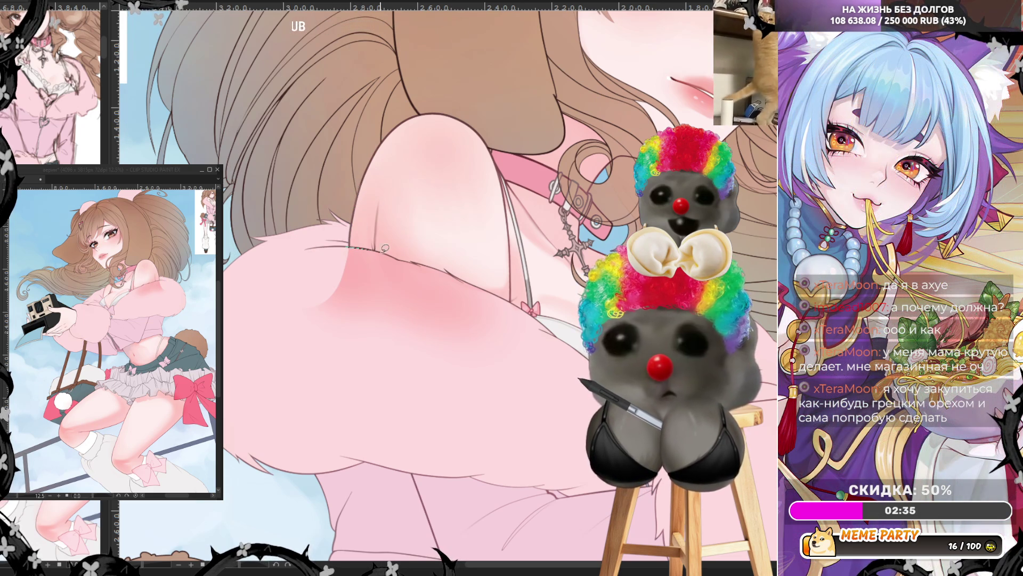
Step: Brush light strokes along the fur edge below the shoulder and mirror the view back
left_click_drag(382, 247, 411, 264)
left_click_drag(428, 377, 394, 256)
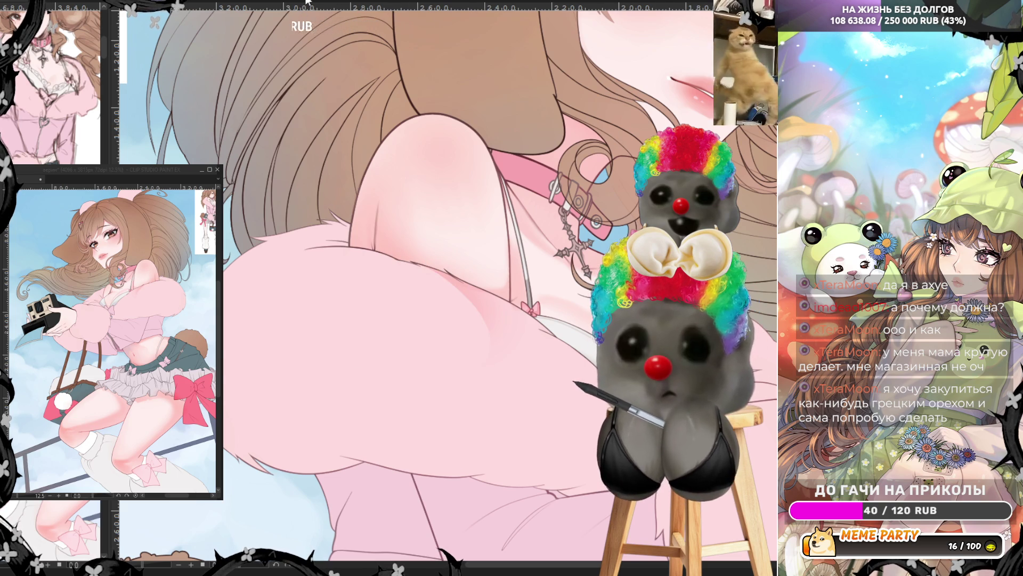
key("h")
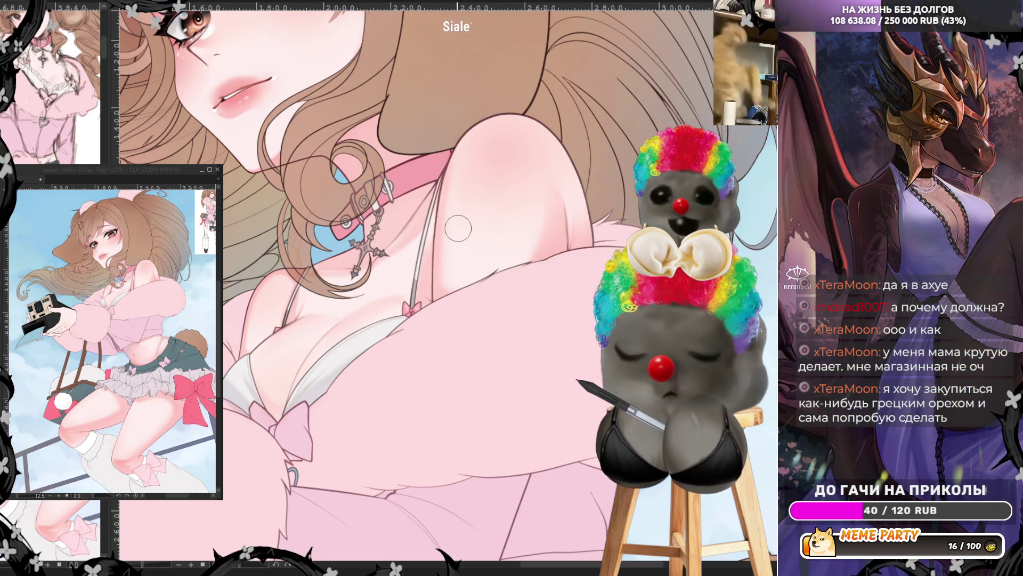
scroll(458, 228, "down", 3)
scroll(458, 228, "down", 2)
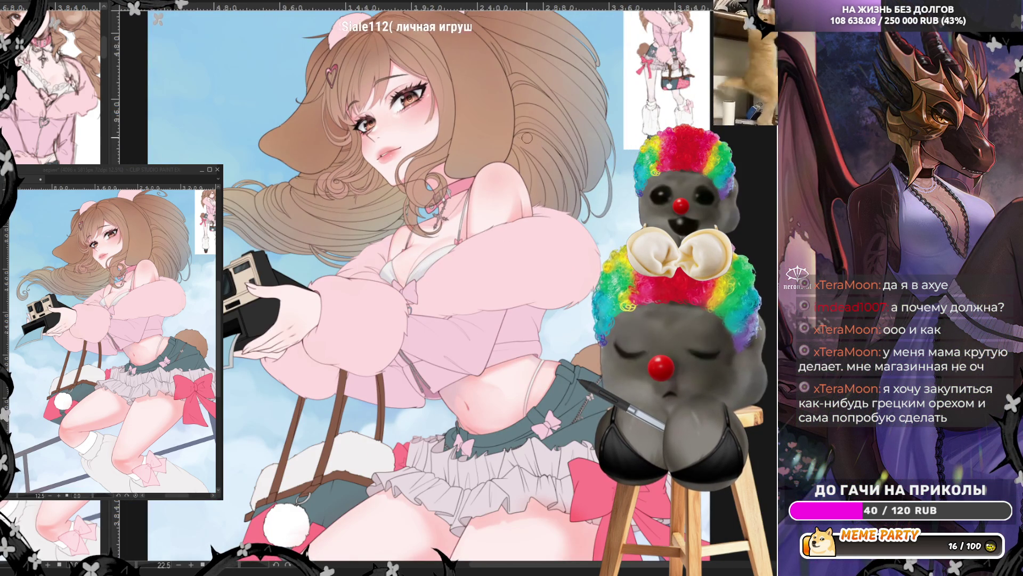
scroll(458, 228, "down", 1)
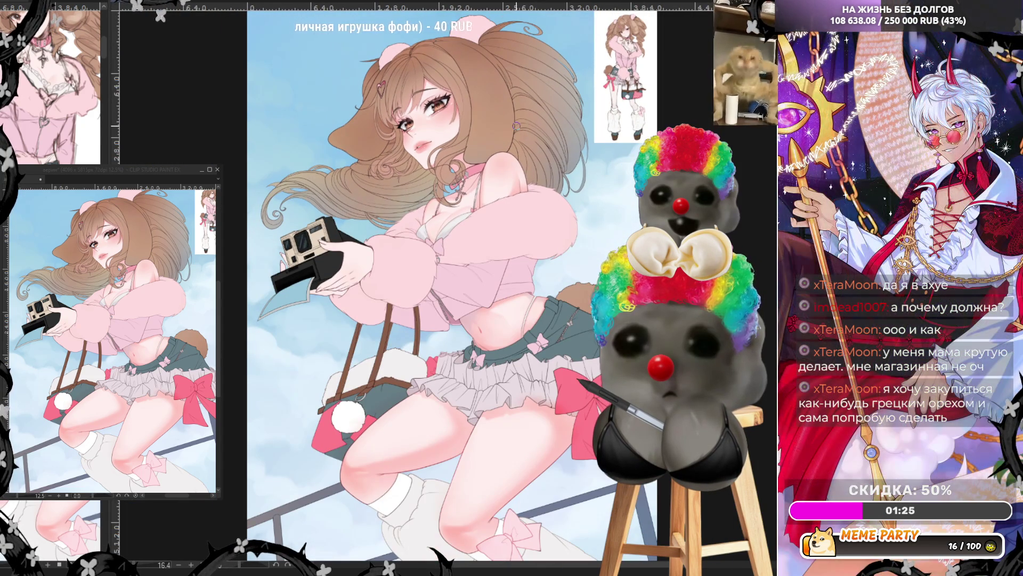
scroll(490, 368, "up", 1)
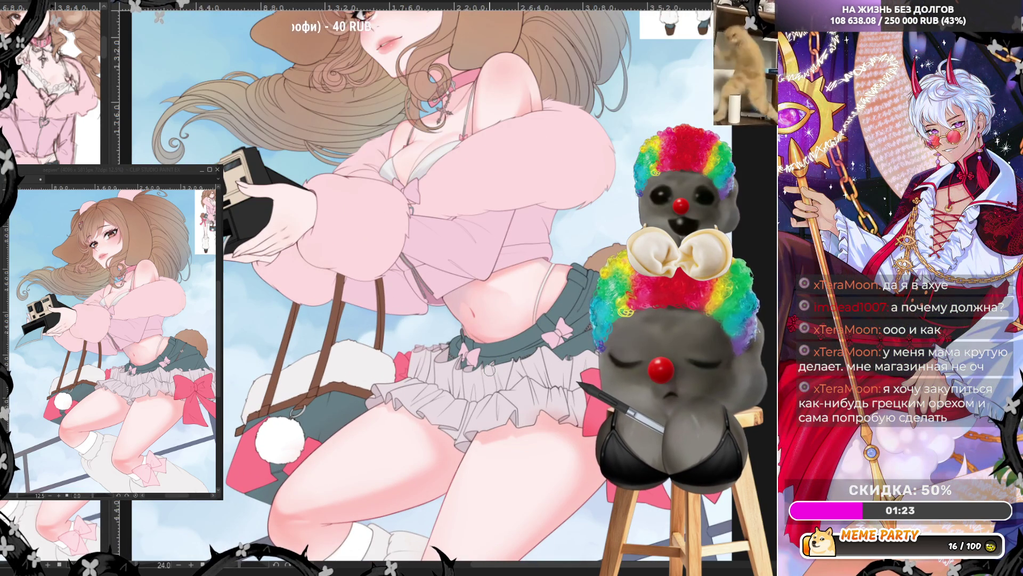
scroll(490, 372, "down", 1)
scroll(490, 371, "up", 1)
scroll(490, 372, "up", 1)
scroll(569, 384, "up", 1)
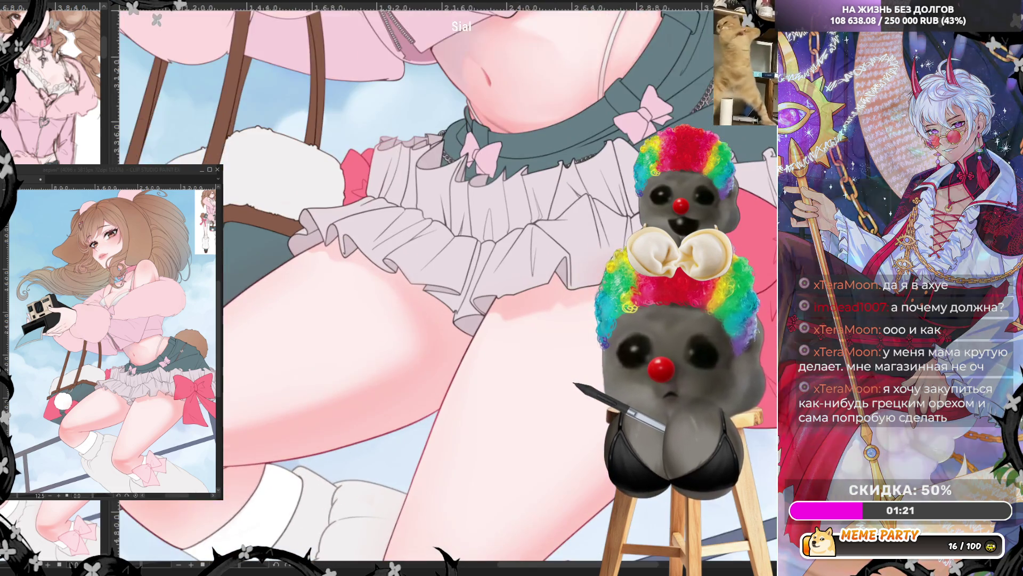
scroll(617, 233, "up", 1)
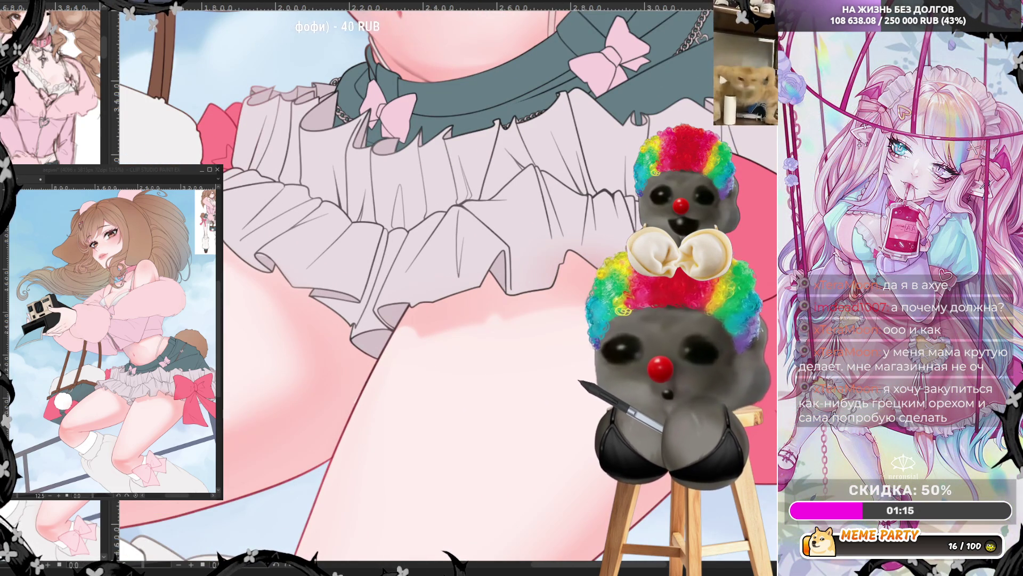
left_click(531, 246)
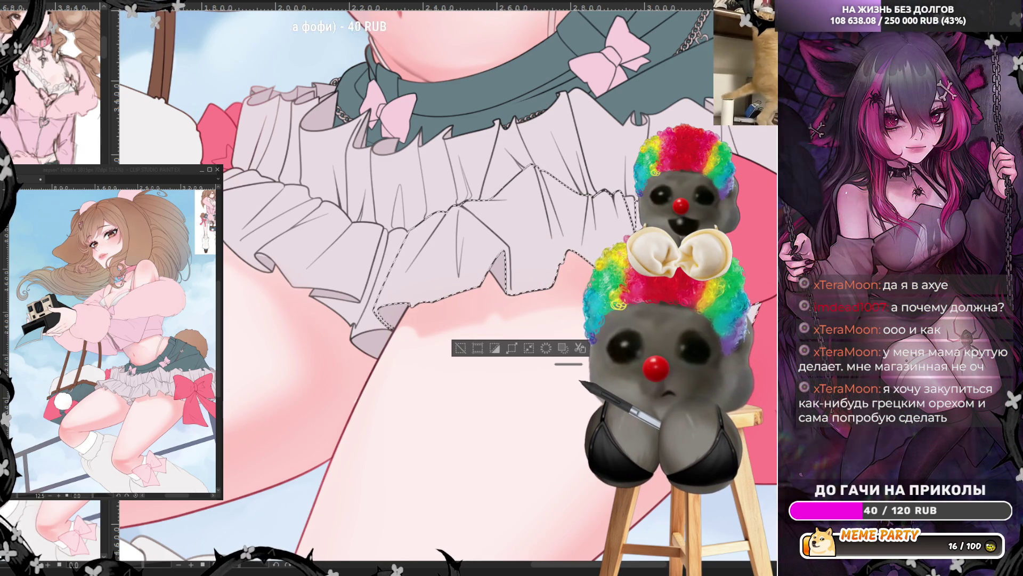
key("ctrl+d")
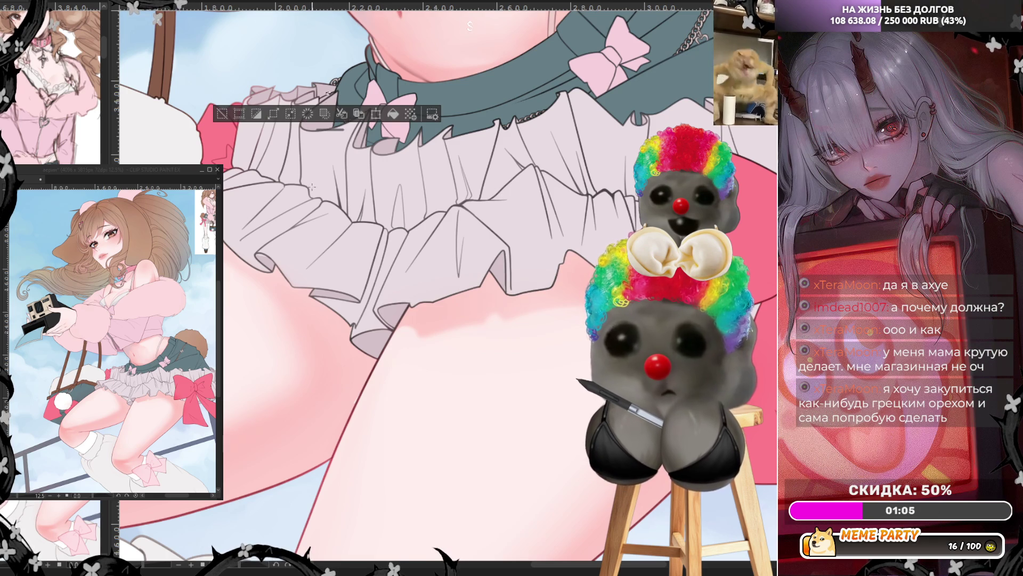
scroll(296, 160, "down", 2)
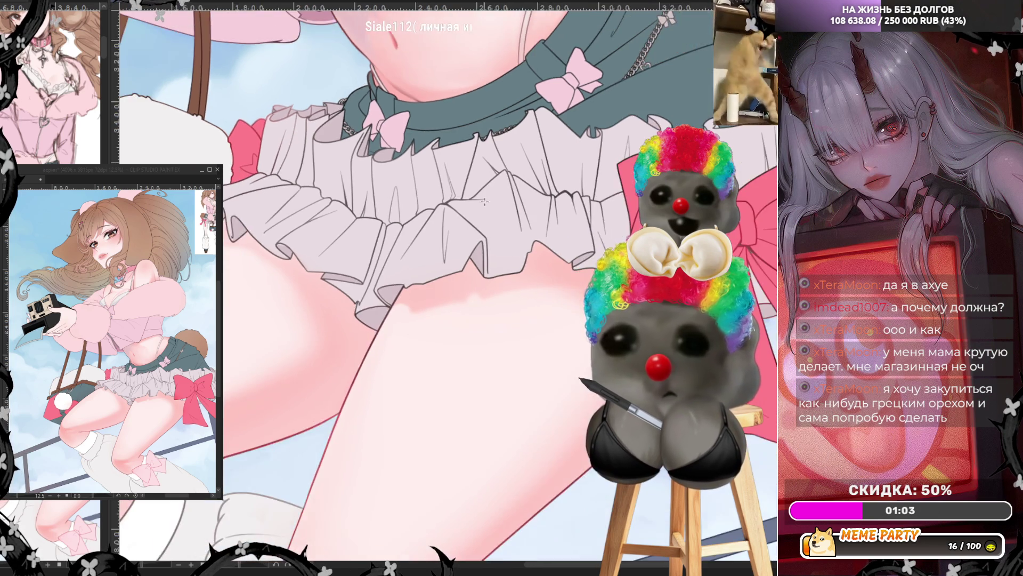
scroll(360, 184, "down", 2)
scroll(400, 201, "down", 2)
scroll(429, 209, "up", 2)
scroll(430, 208, "up", 2)
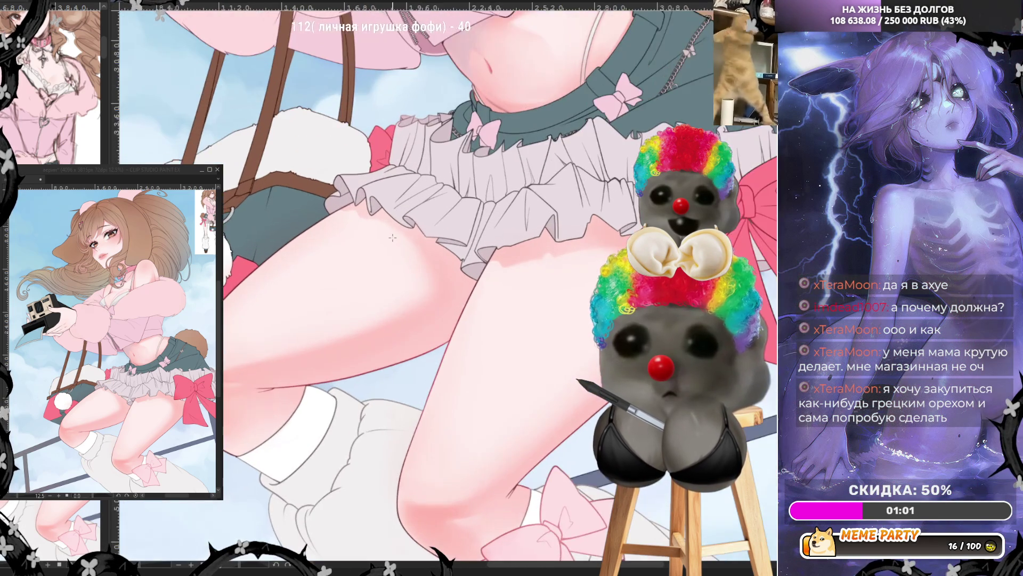
scroll(429, 208, "up", 2)
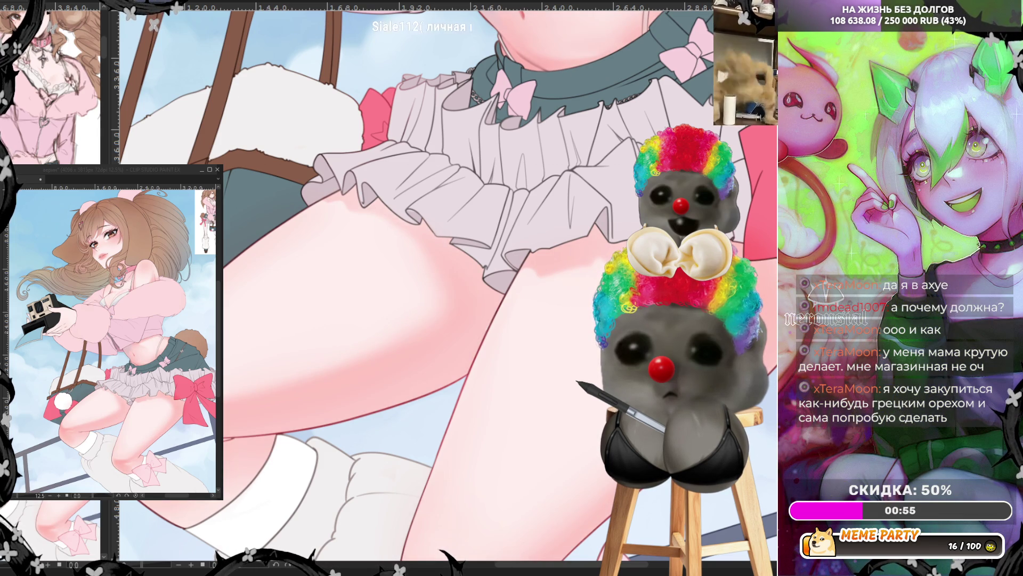
Step: Rotate the canvas so the thigh and skirt lie at an angle
left_click_drag(336, 336, 399, 280)
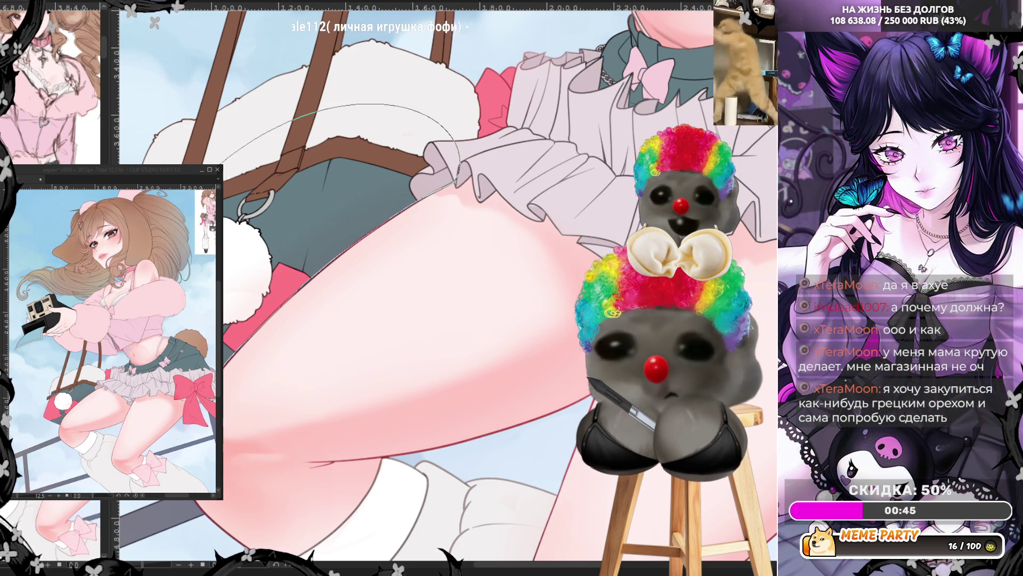
scroll(336, 478, "up", 3)
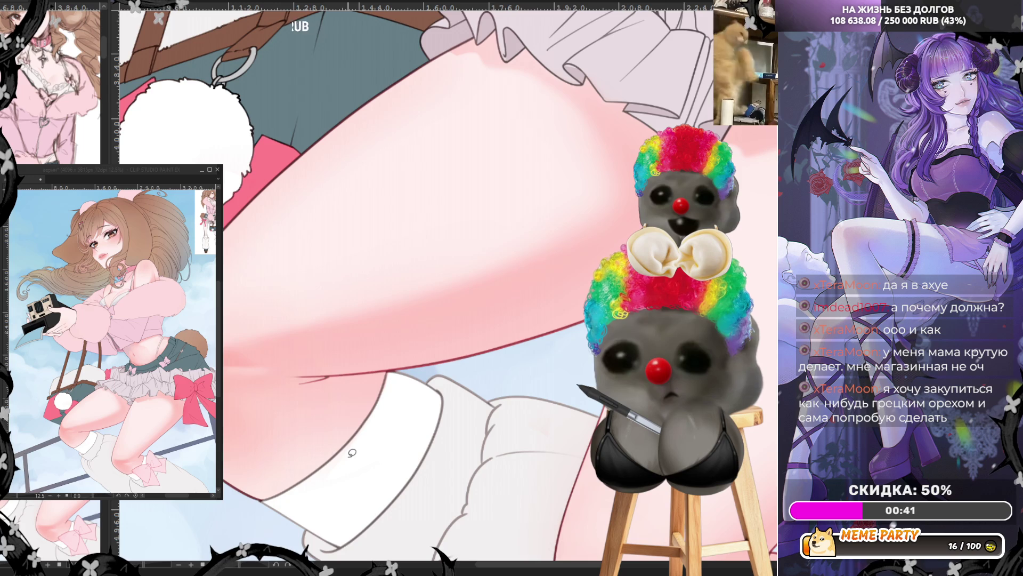
scroll(351, 453, "down", 3)
scroll(350, 390, "down", 1)
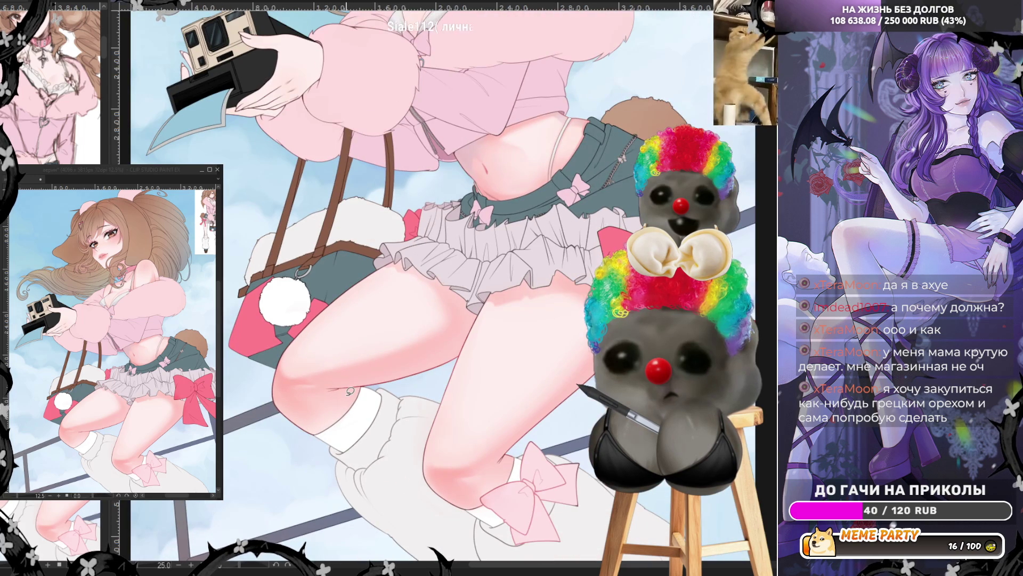
scroll(352, 391, "down", 1)
scroll(352, 391, "down", 1)
scroll(345, 195, "up", 1)
scroll(384, 224, "up", 1)
scroll(432, 256, "up", 1)
scroll(489, 285, "down", 1)
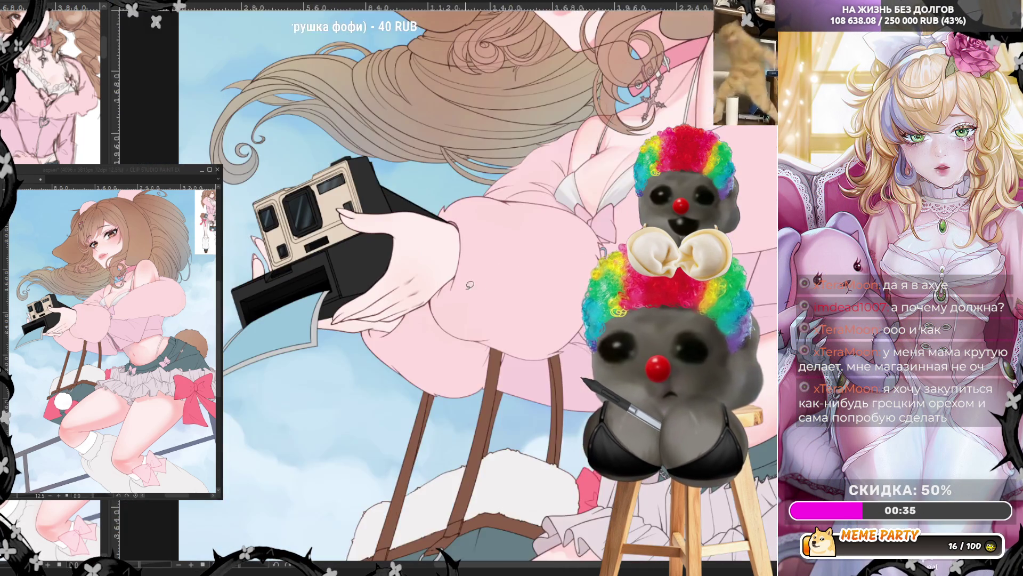
scroll(490, 284, "up", 1)
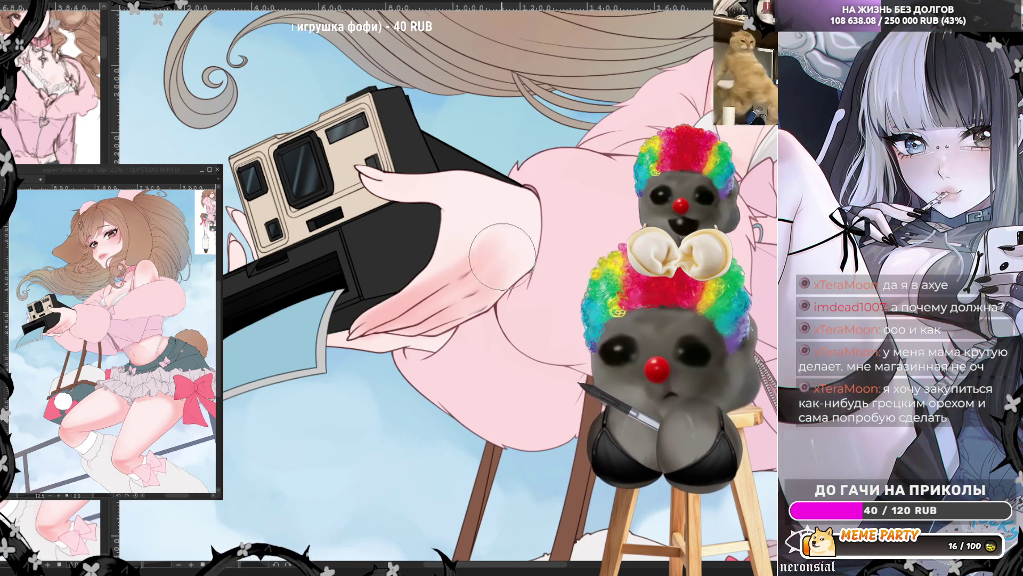
mouse_move(516, 236)
left_mouse_down()
mouse_move(417, 276)
mouse_move(386, 307)
mouse_move(456, 323)
mouse_move(392, 328)
mouse_move(432, 348)
mouse_move(332, 351)
mouse_move(468, 332)
mouse_move(436, 356)
left_mouse_up()
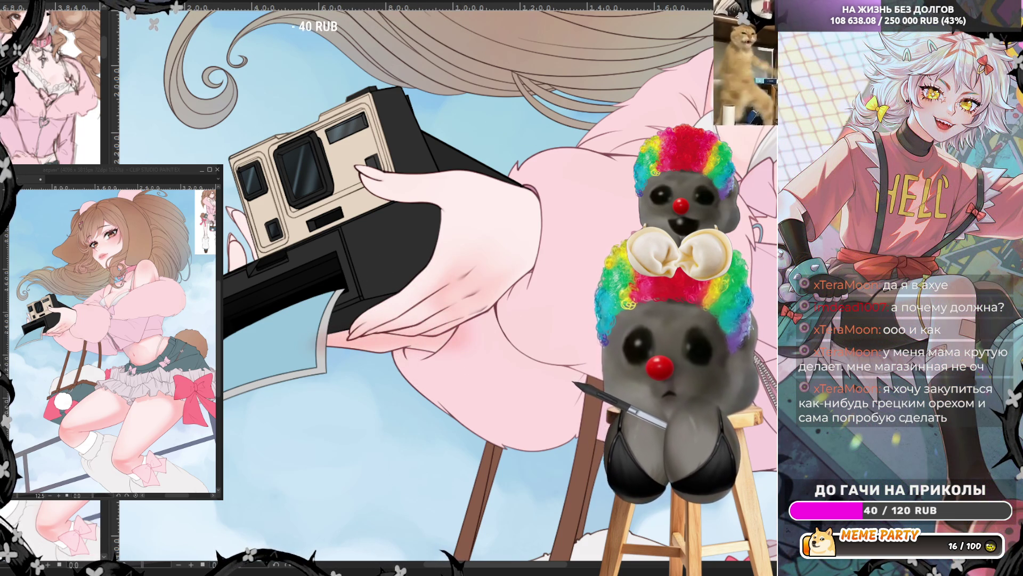
key("h")
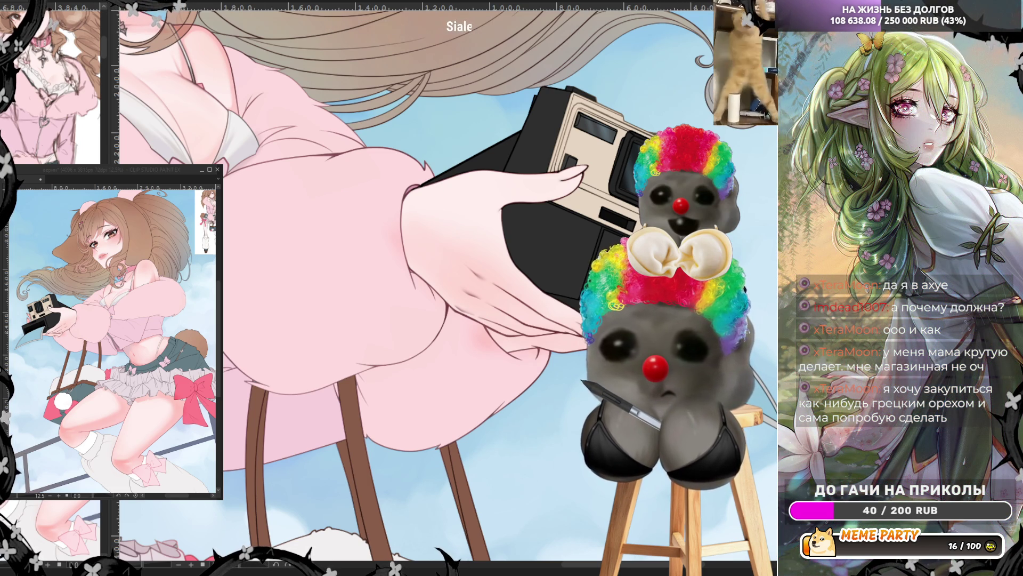
left_click_drag(412, 195, 407, 227)
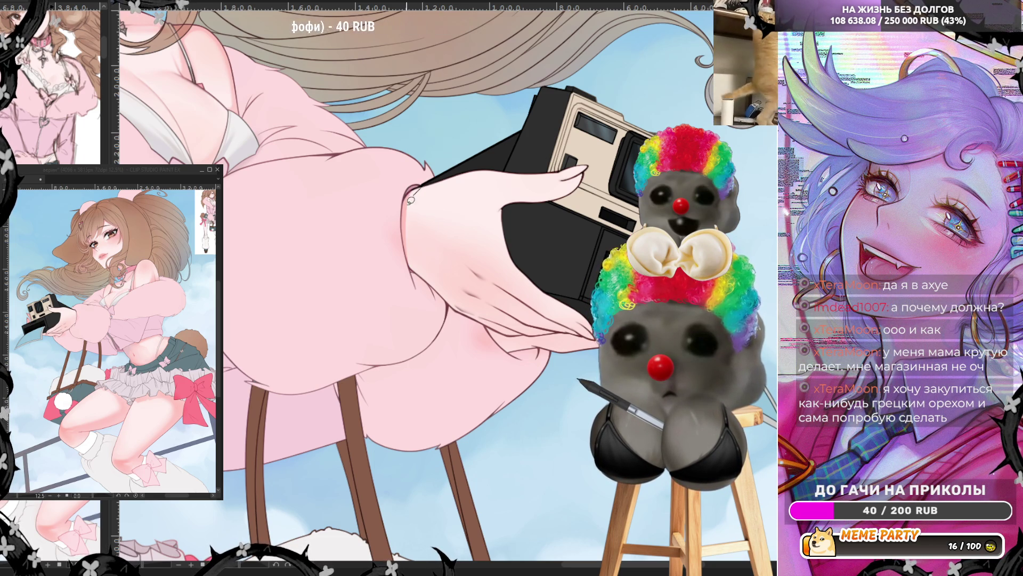
left_click_drag(406, 232, 409, 268)
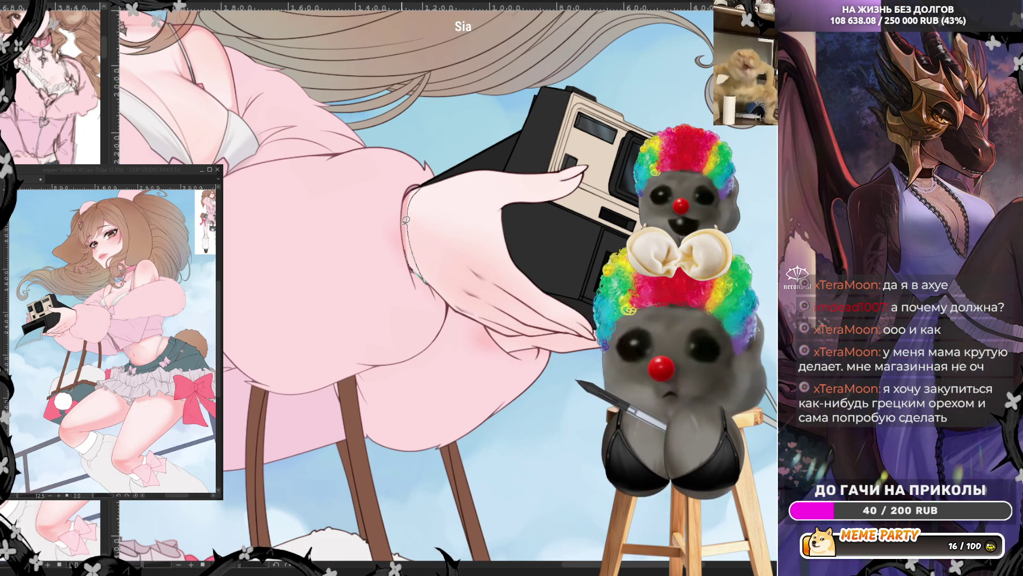
key("ctrl+z")
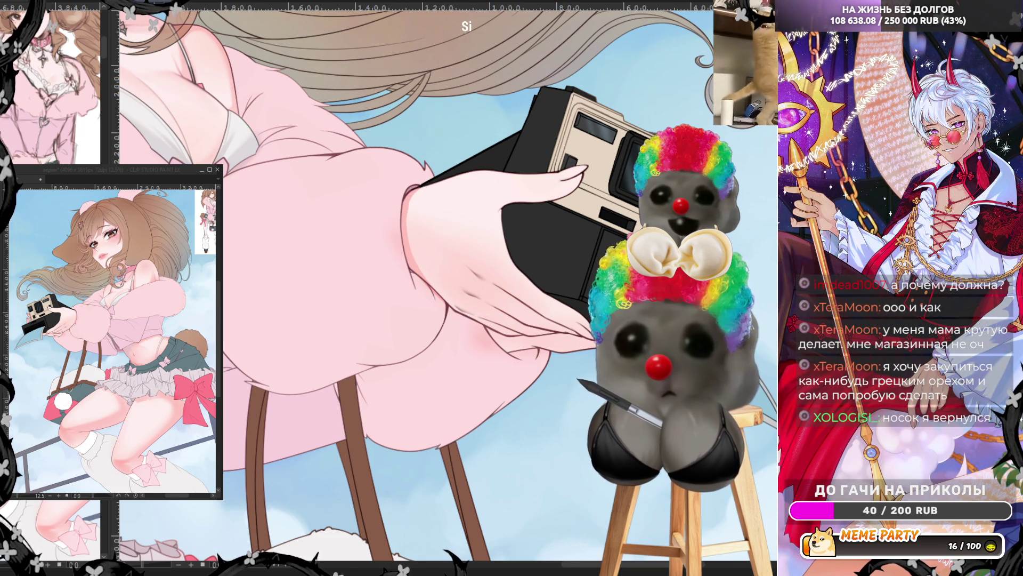
left_click_drag(429, 279, 480, 264)
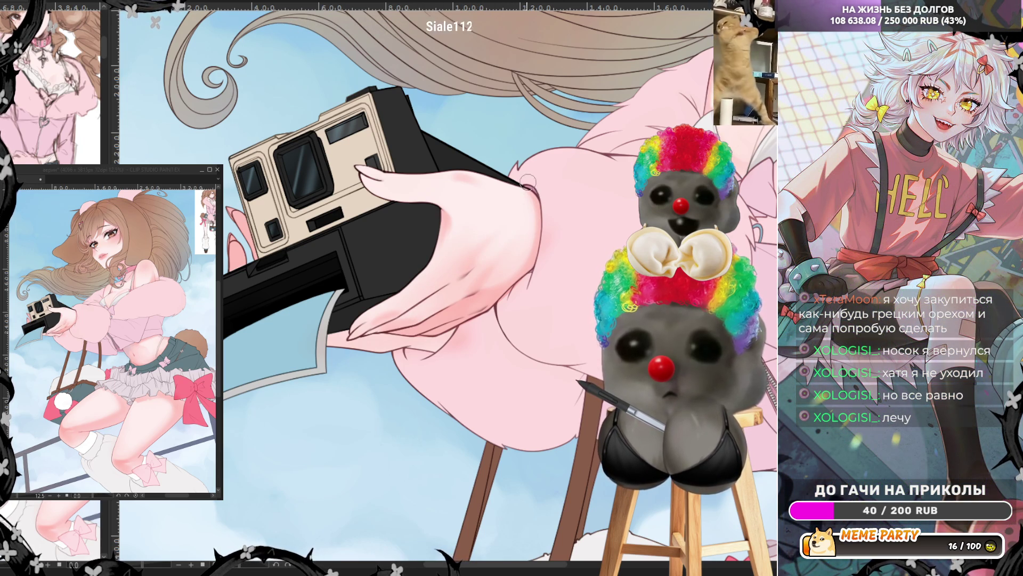
left_click_drag(532, 198, 720, 208)
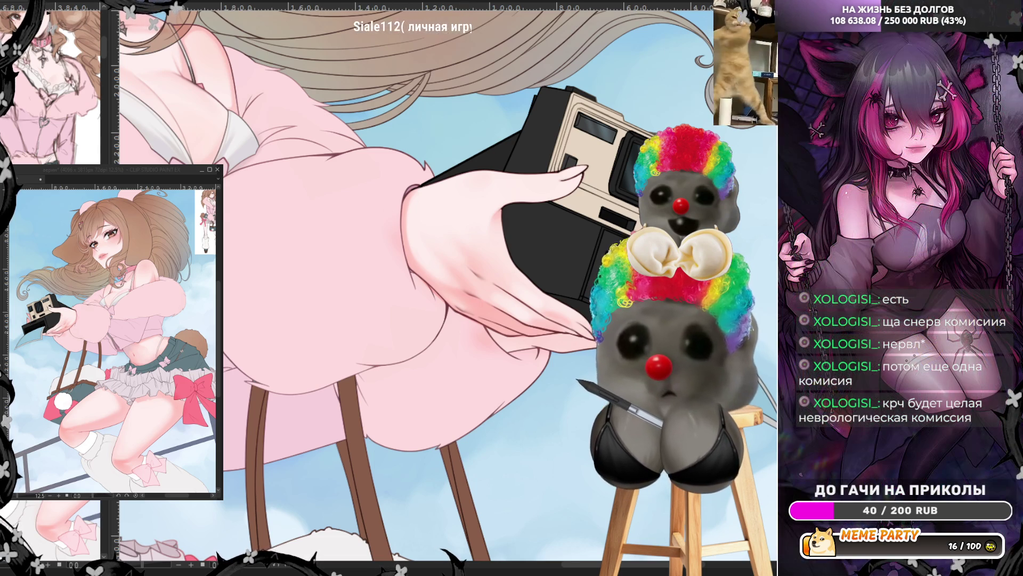
key("h")
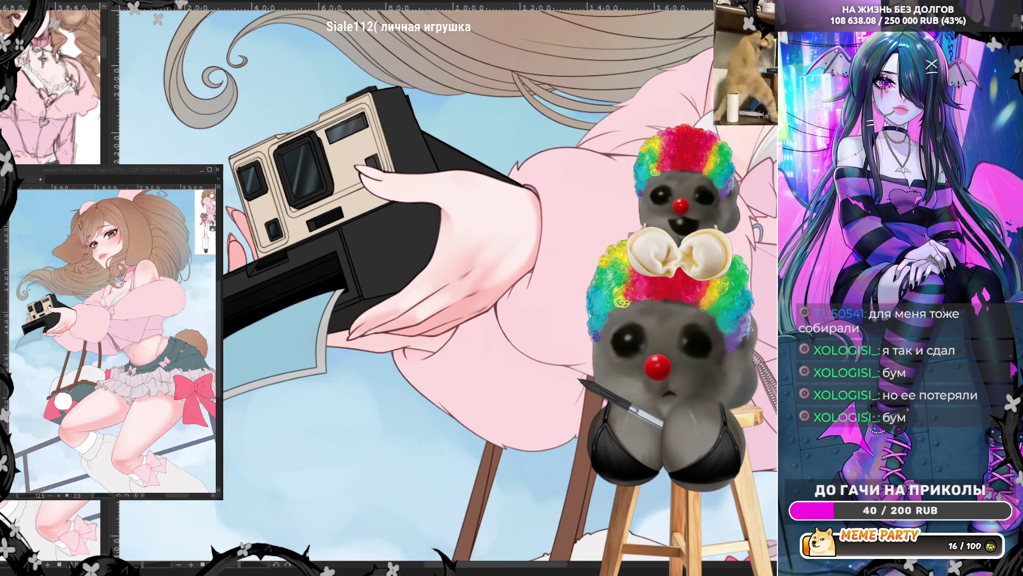
left_click_drag(360, 288, 599, 284)
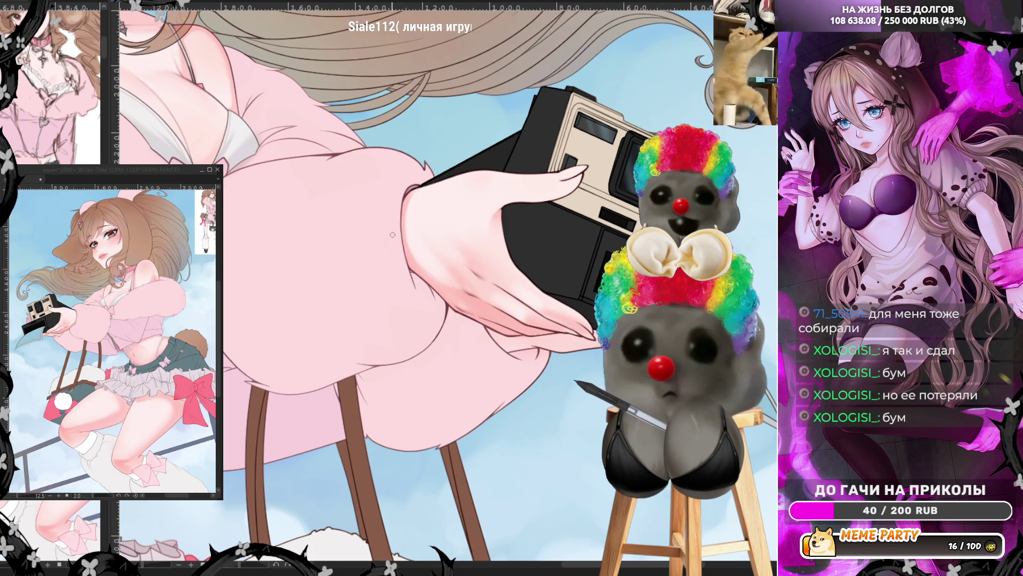
key("ctrl+0")
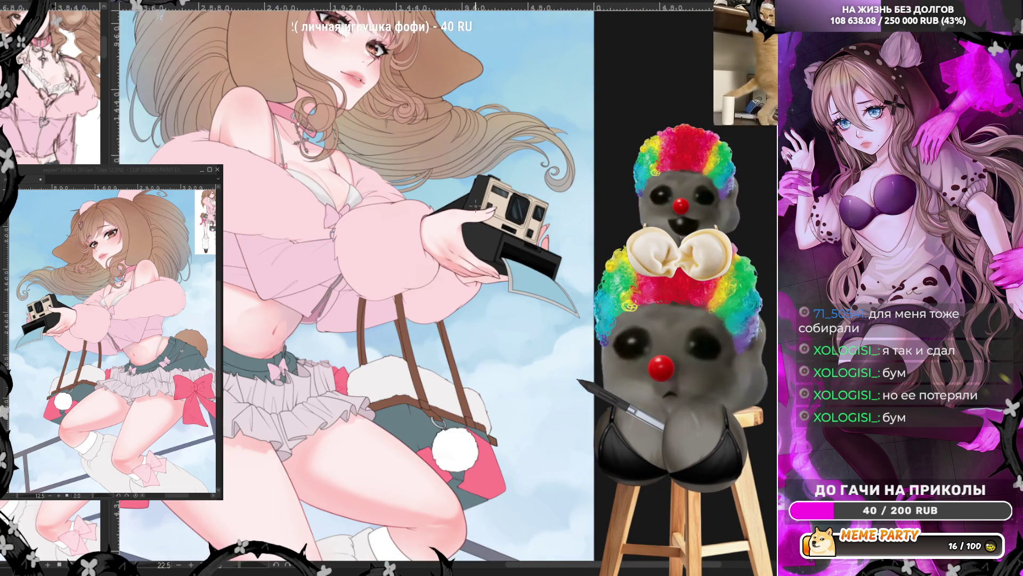
scroll(477, 205, "up", 5)
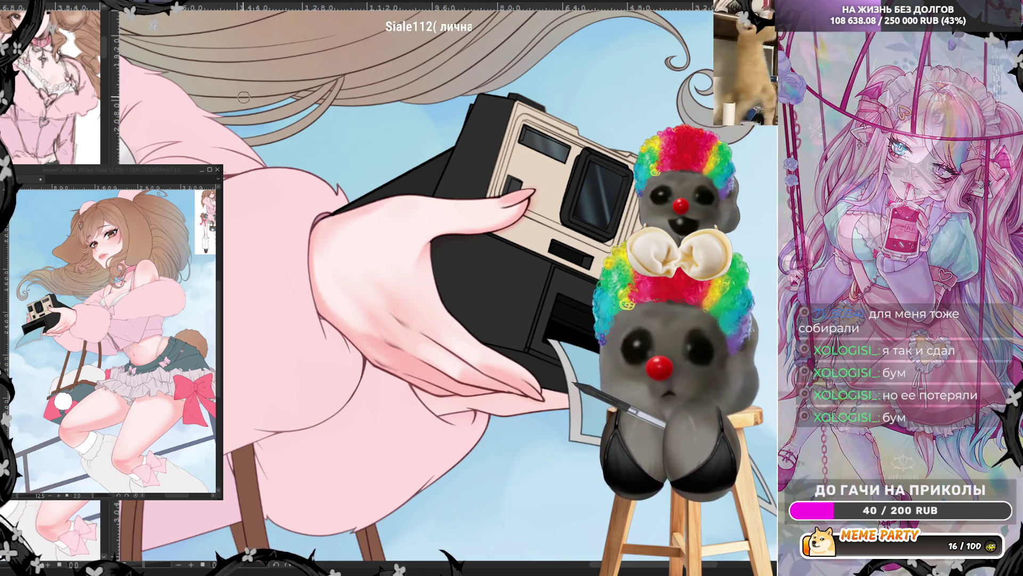
key("h")
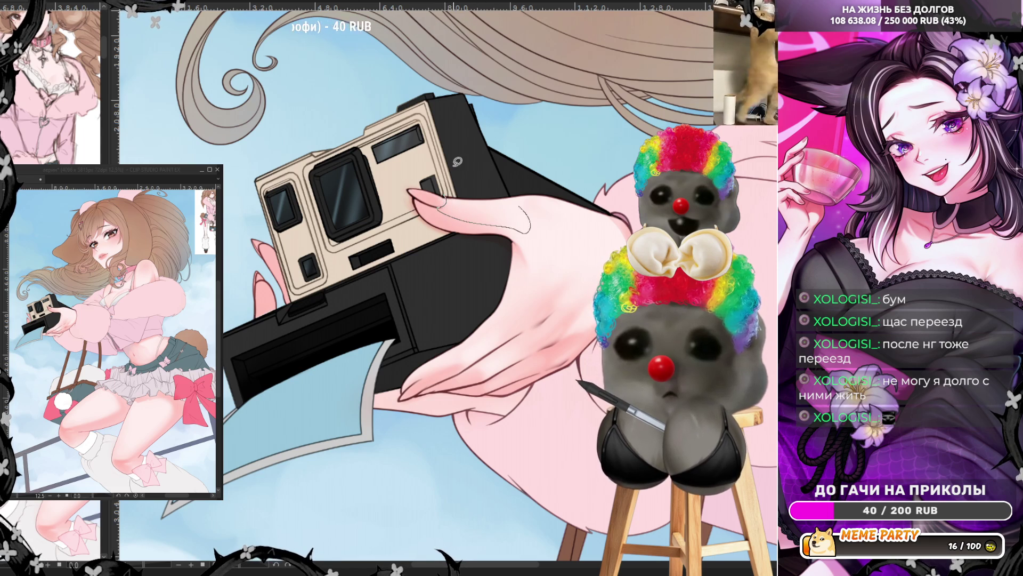
key("h")
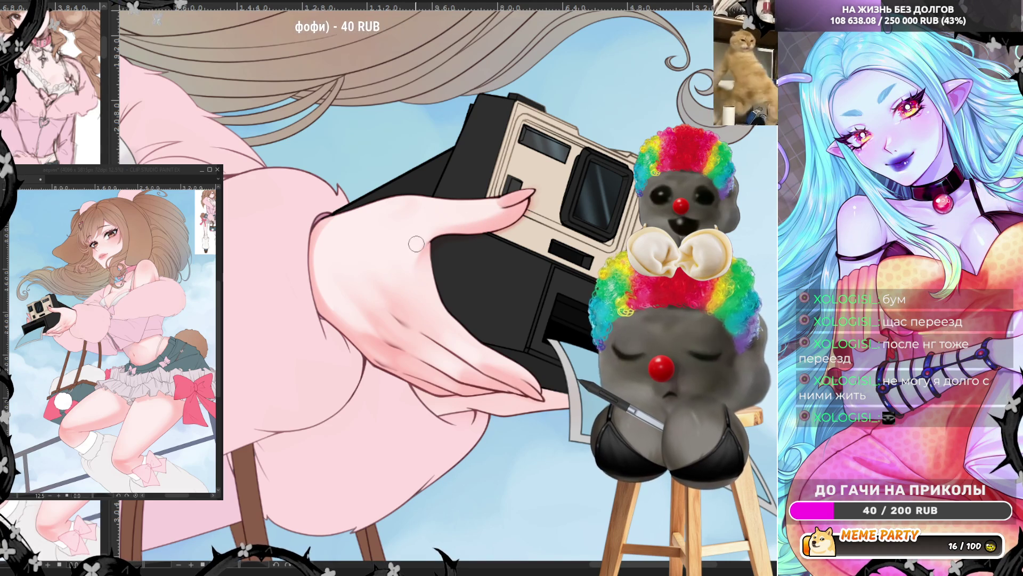
scroll(430, 250, "down", 3)
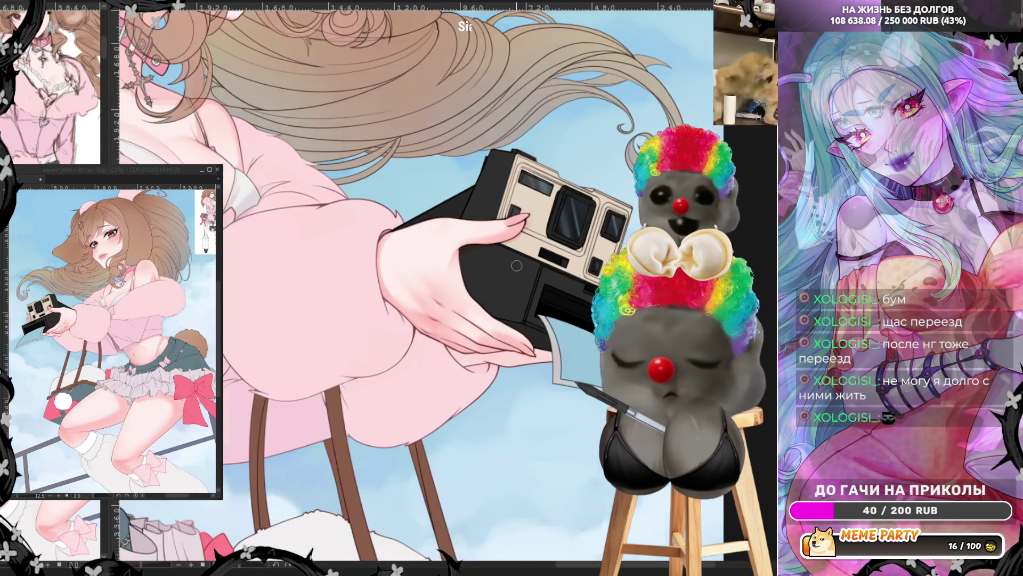
key("ctrl+0")
scroll(537, 239, "up", 2)
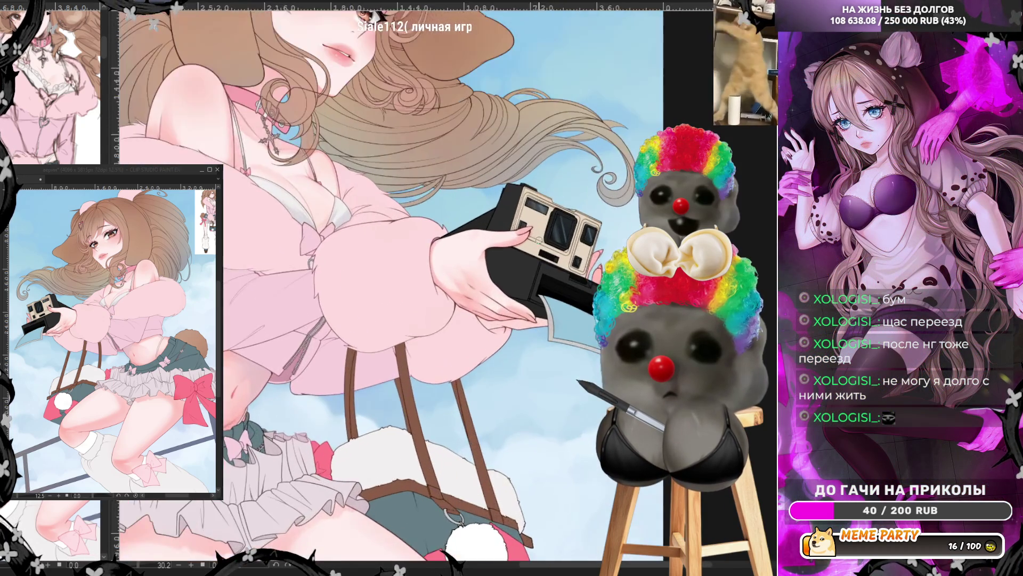
scroll(537, 239, "up", 2)
scroll(537, 238, "up", 2)
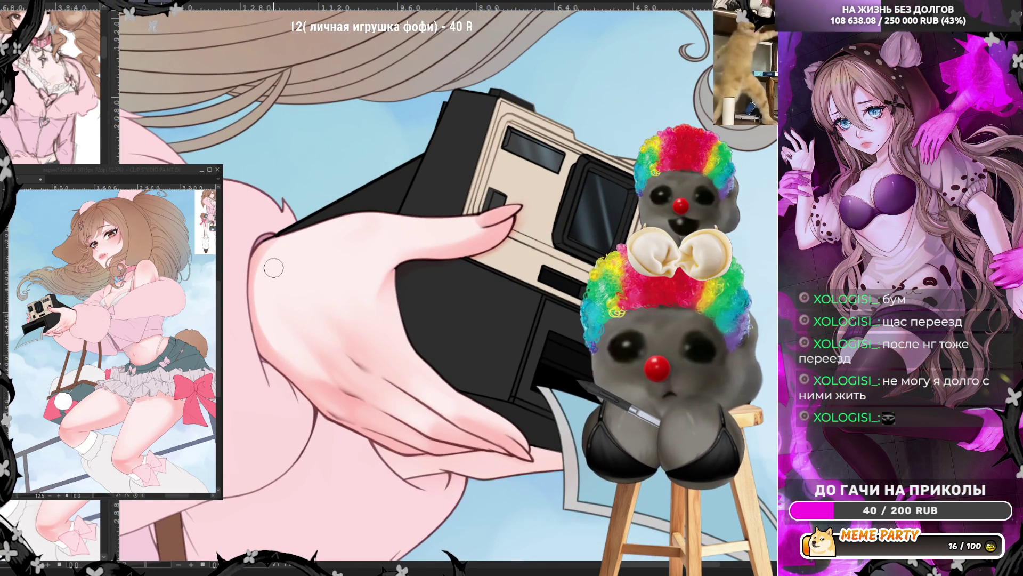
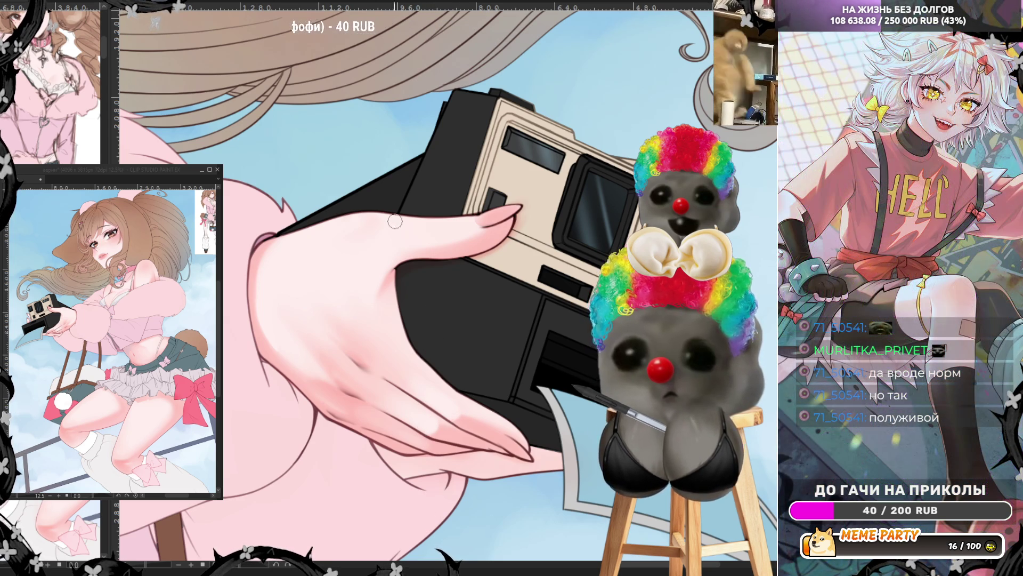
Step: Flip the canvas with the H shortcut and rotate the view so the camera stands upright
key("h")
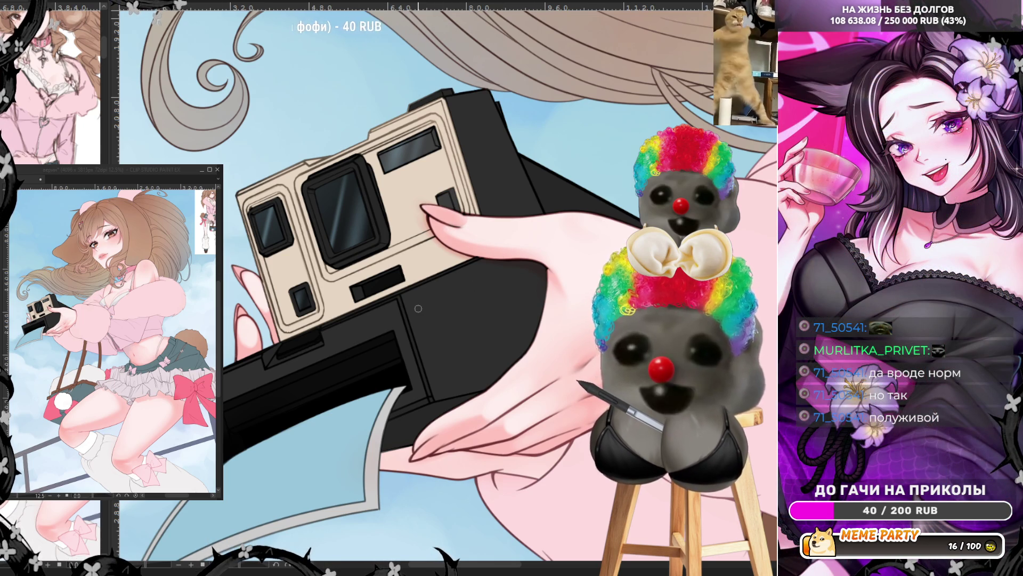
scroll(511, 295, "down", 3)
scroll(511, 295, "down", 3)
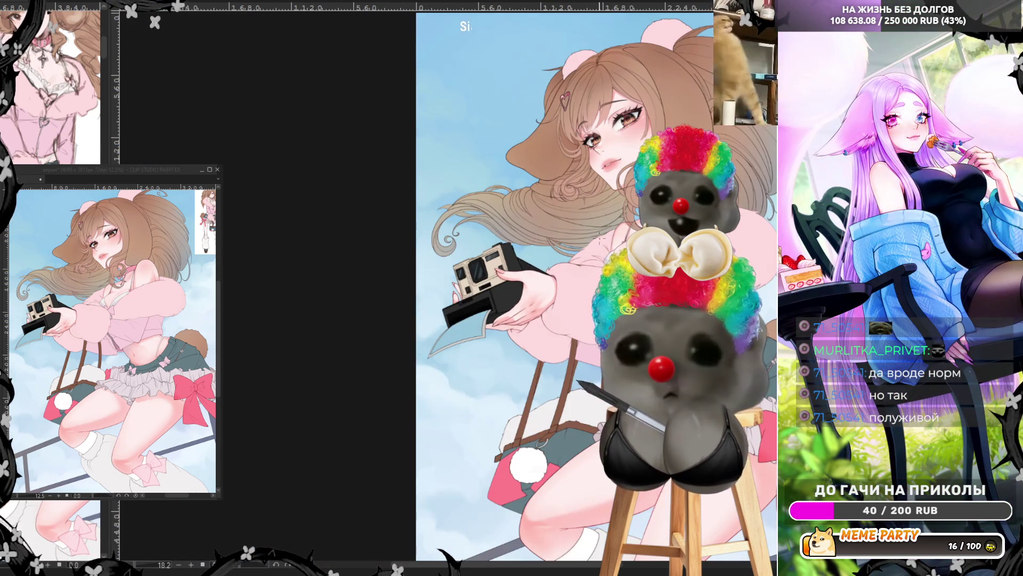
scroll(563, 255, "up", 3)
scroll(562, 255, "up", 2)
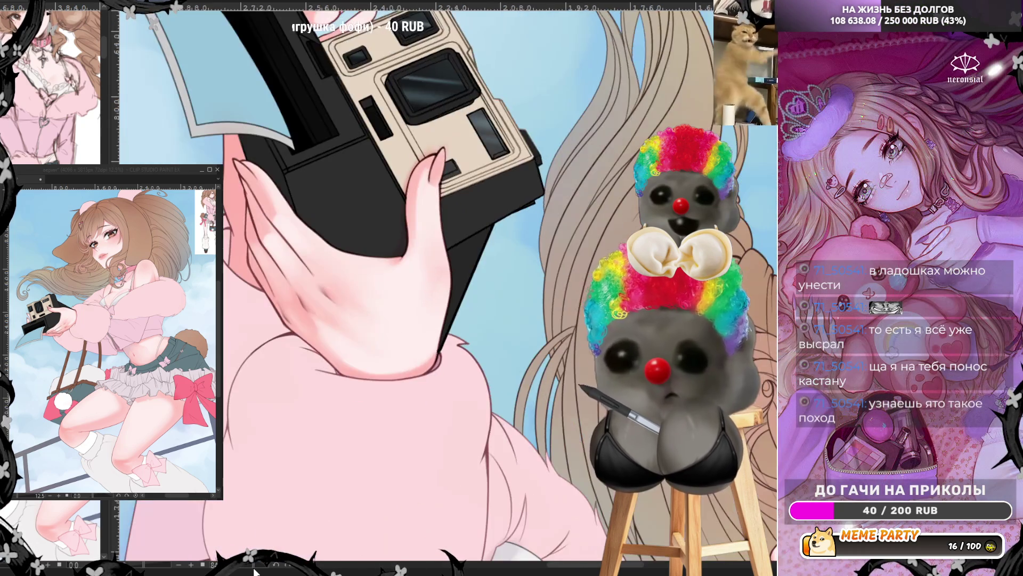
left_click_drag(688, 431, 259, 569)
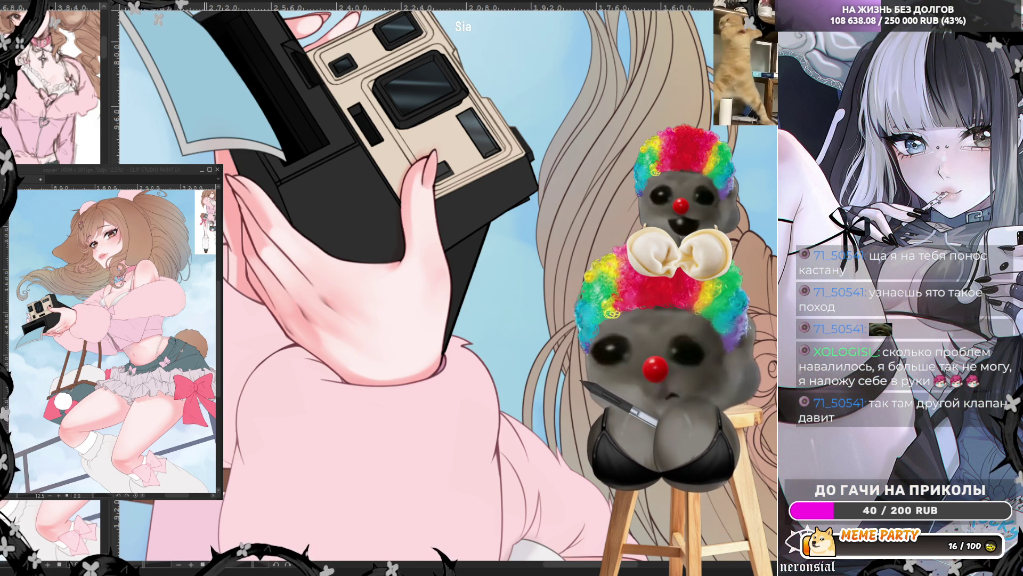
scroll(341, 327, "down", 3)
scroll(341, 326, "up", 2)
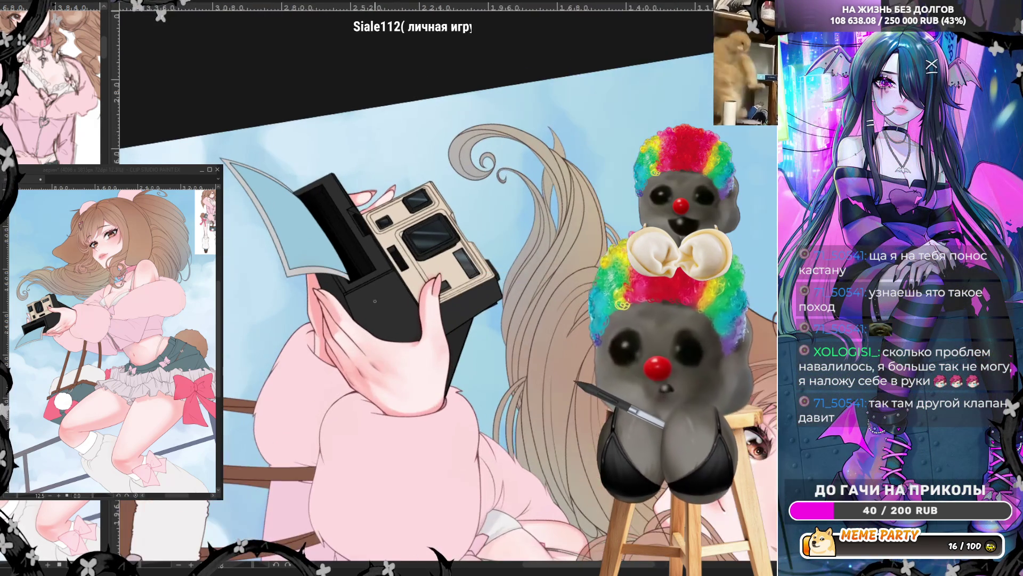
scroll(340, 327, "up", 2)
scroll(326, 264, "up", 1)
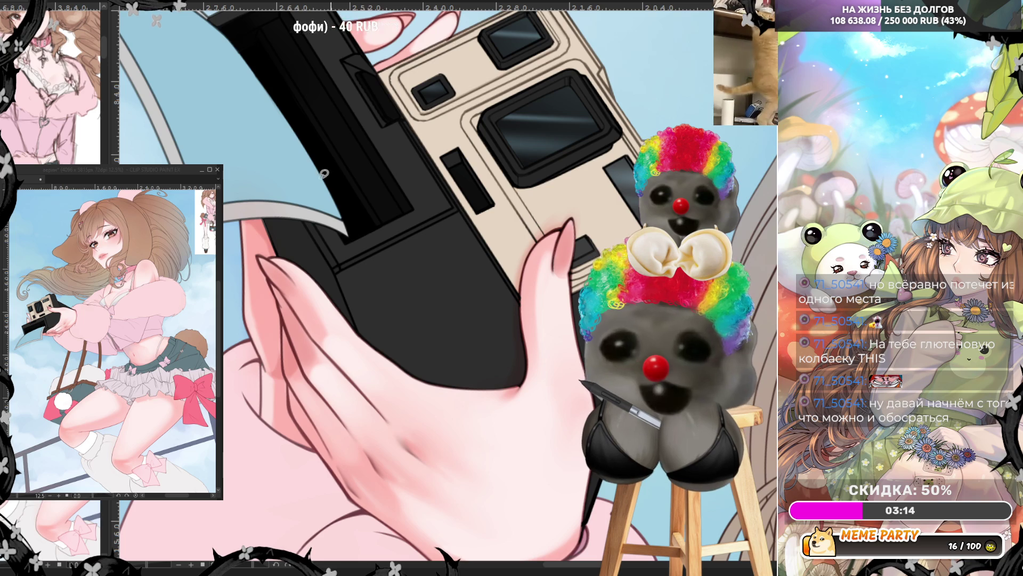
Step: Paint a faint highlight along the camera's lower edge, then view the canvas flipped
left_click_drag(483, 387, 518, 385)
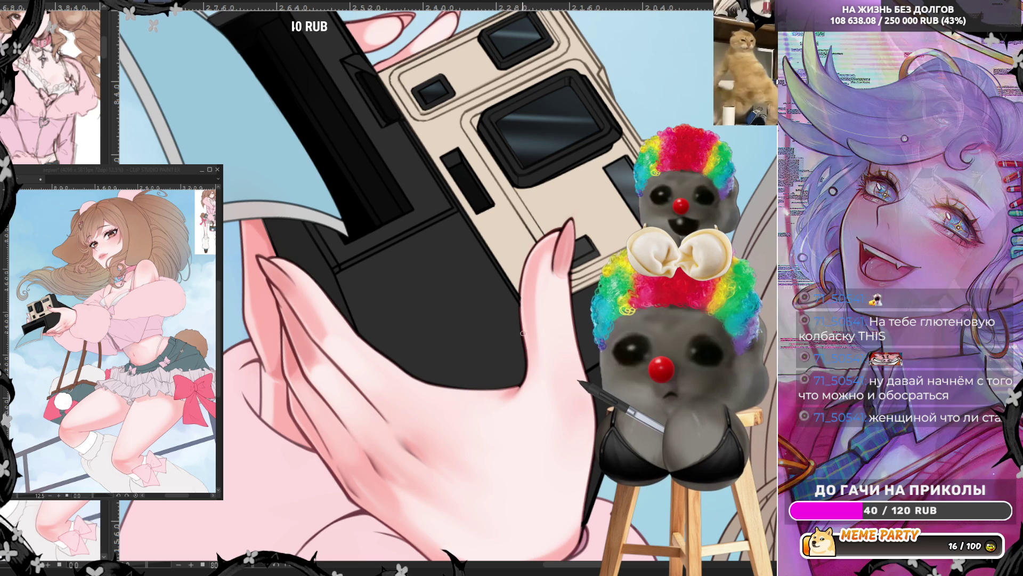
key("h")
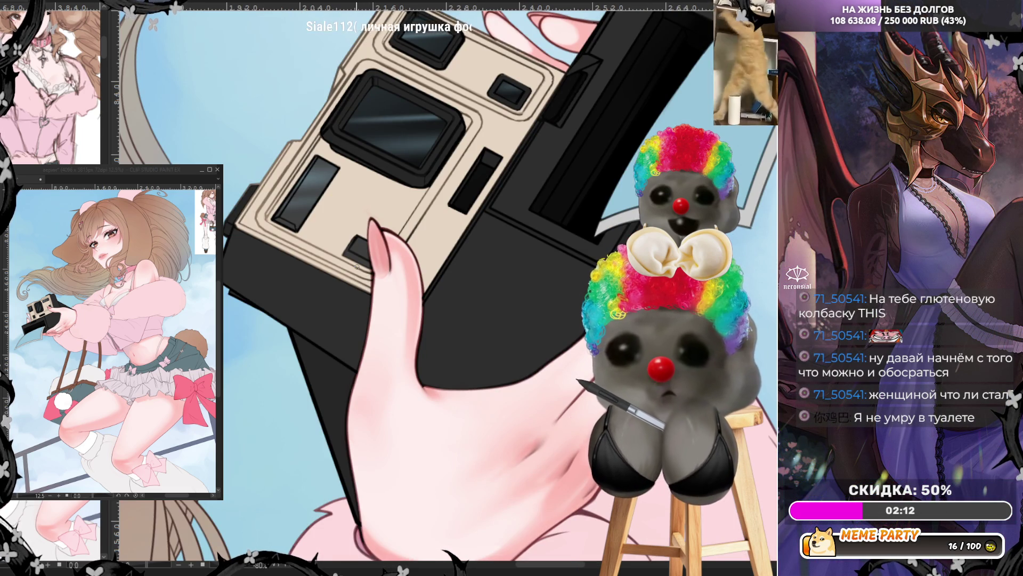
scroll(429, 308, "down", 1)
scroll(430, 308, "down", 1)
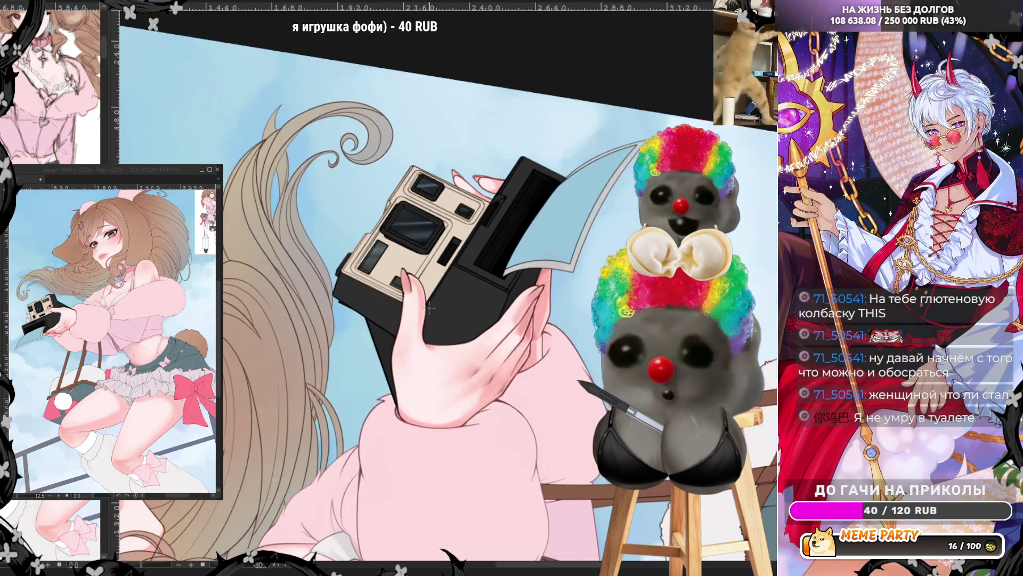
scroll(433, 321, "up", 2)
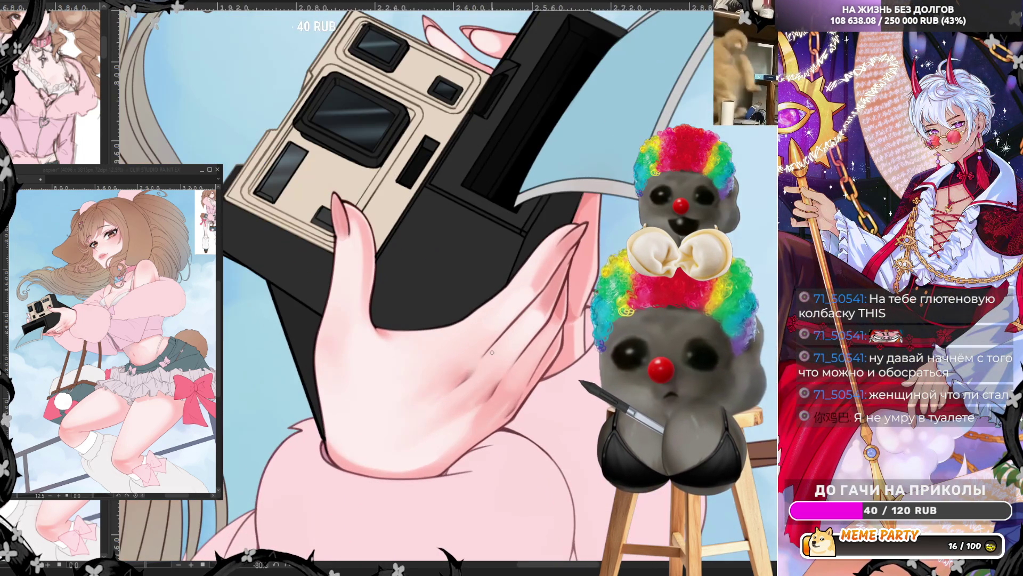
scroll(492, 352, "up", 1)
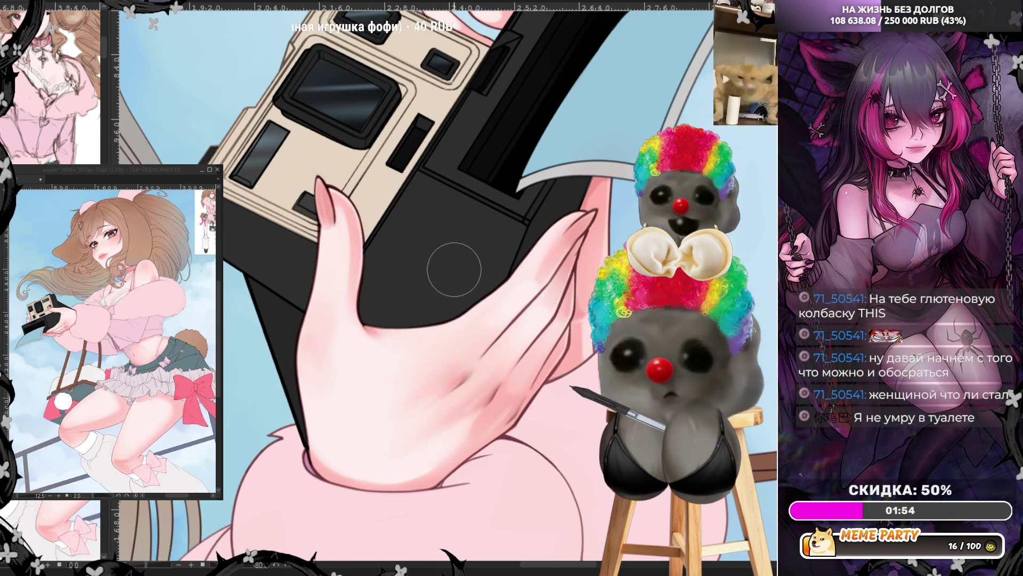
scroll(357, 414, "down", 5)
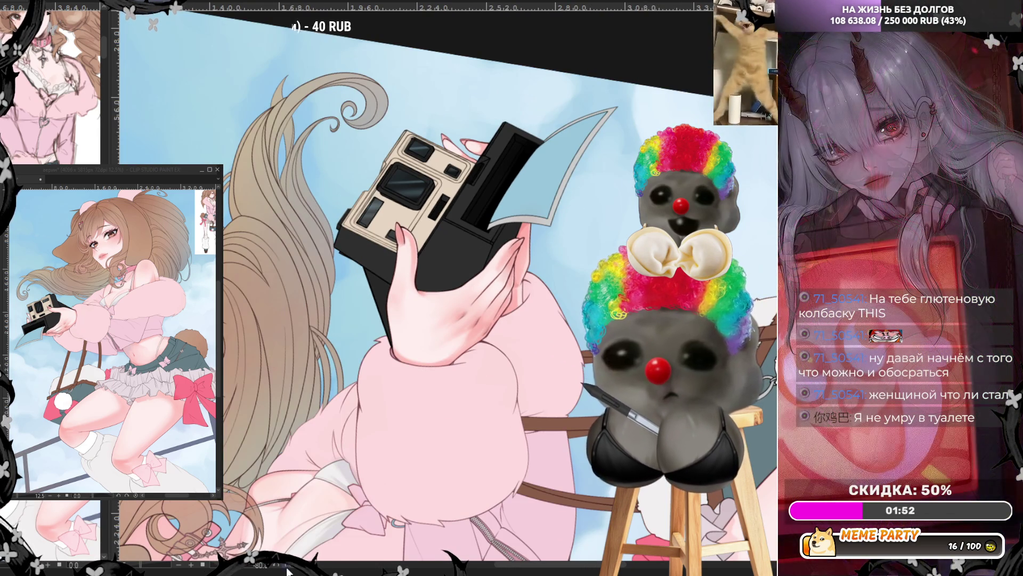
scroll(359, 482, "up", 2)
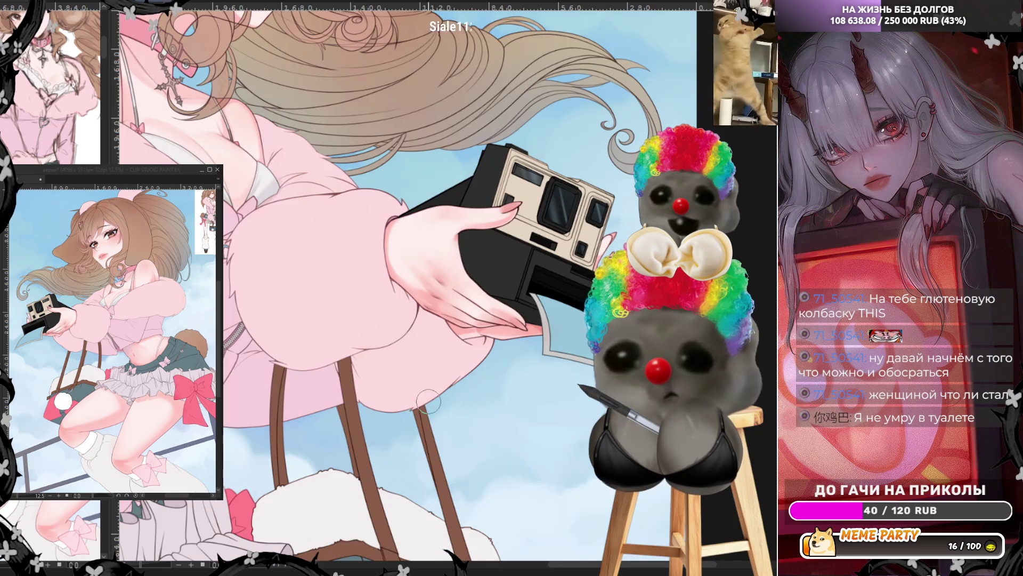
scroll(490, 248, "up", 2)
scroll(456, 222, "up", 2)
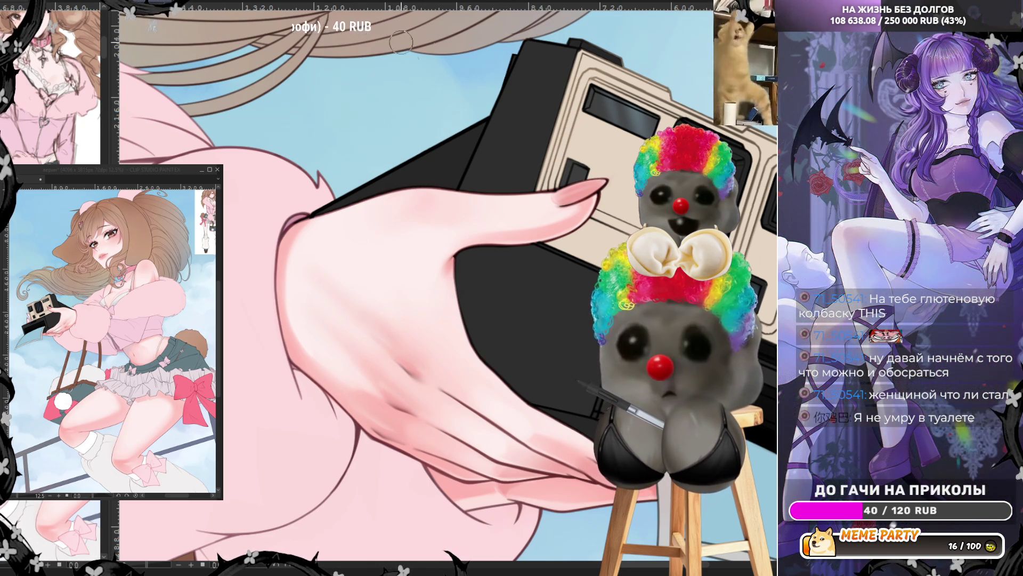
Step: Flip the canvas again and zoom out three levels until the face, camera and skirt show together
key("h")
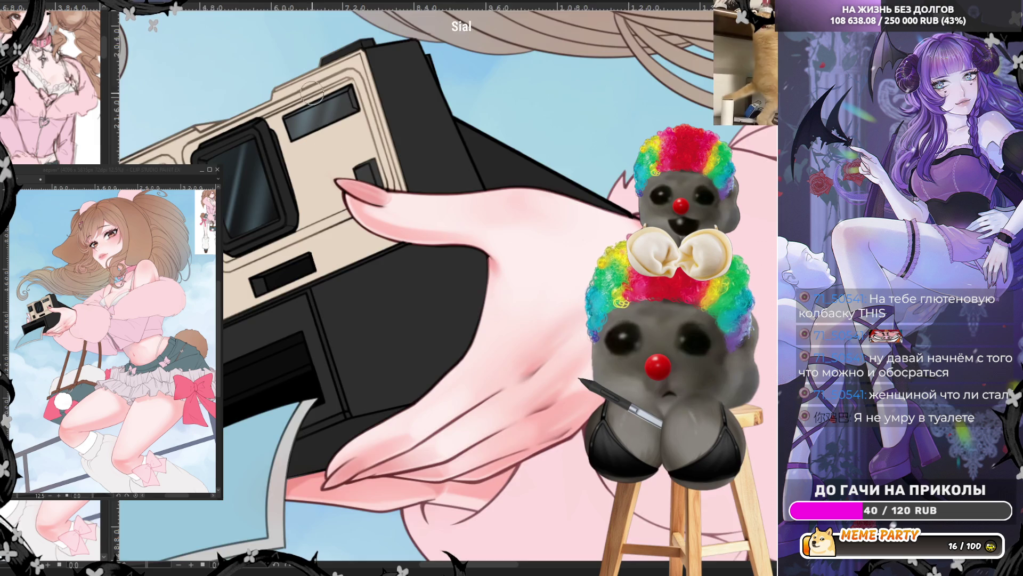
key("minus")
key("minus")
key("minus")
key("minus")
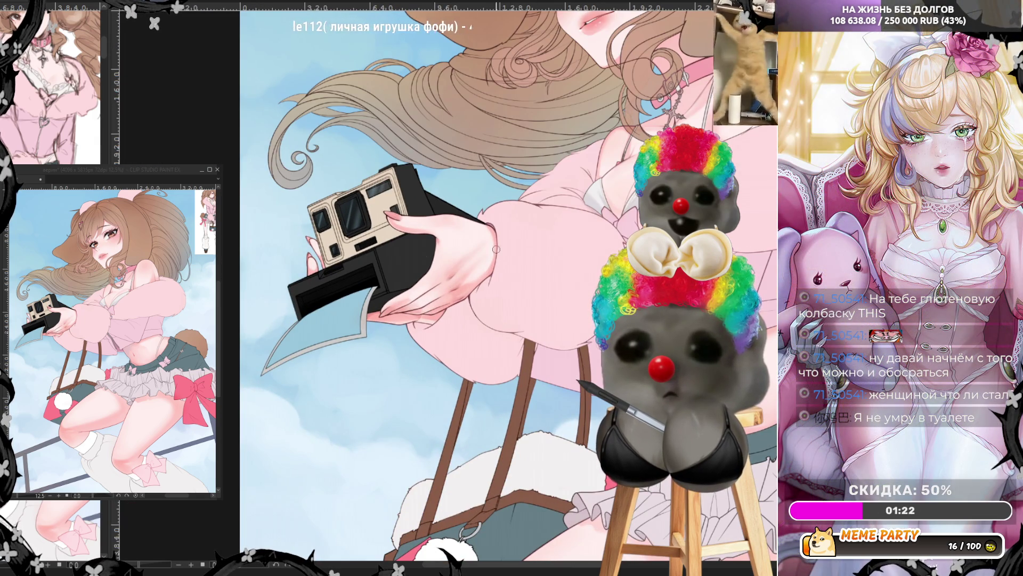
key("minus")
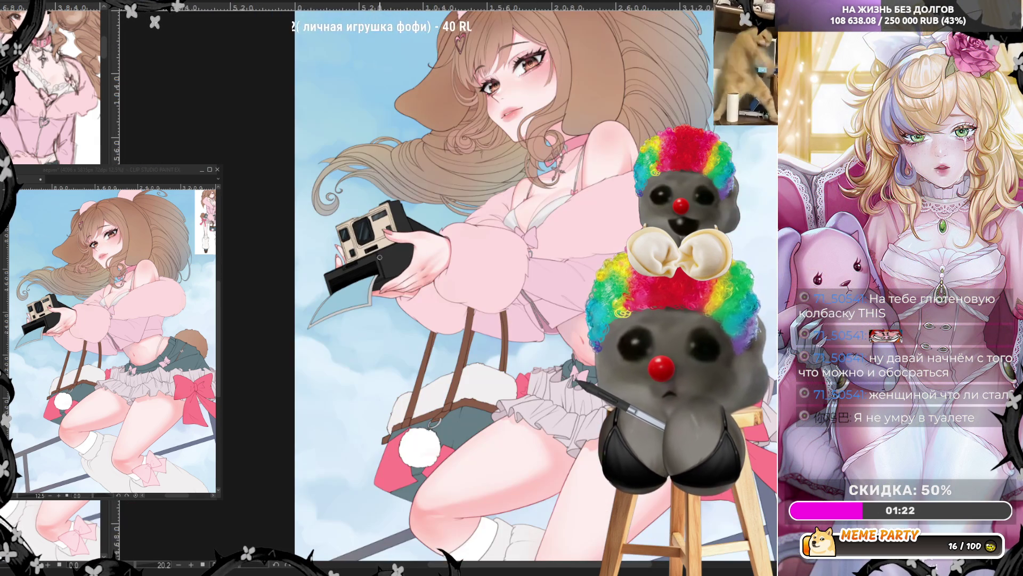
key("minus")
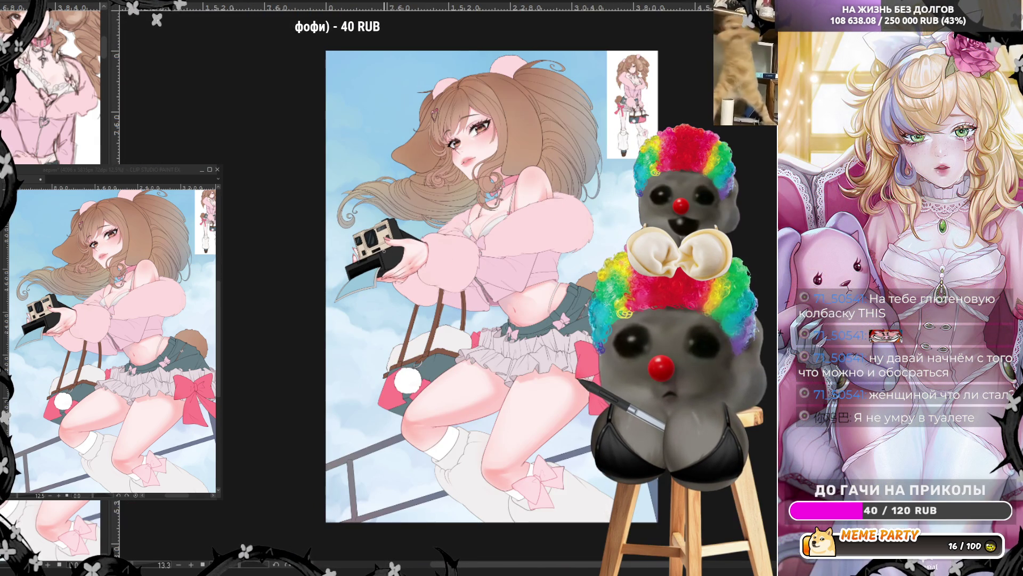
scroll(528, 520, "up", 2)
scroll(528, 522, "up", 2)
scroll(528, 524, "up", 2)
scroll(529, 528, "up", 2)
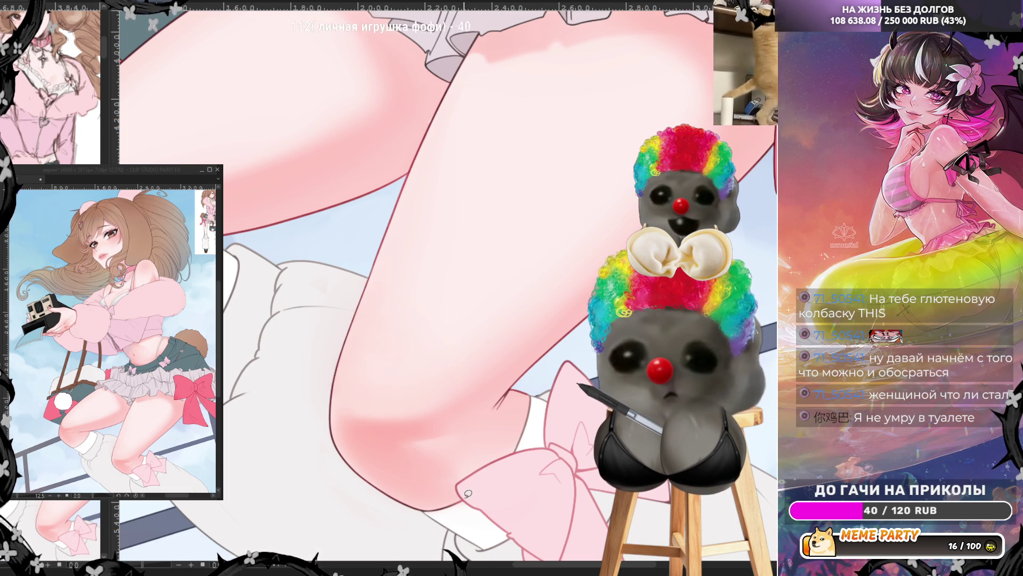
Step: Stroke a line along the pink bow and redraw the thigh outline as one smooth continuous line
left_click_drag(538, 471, 559, 371)
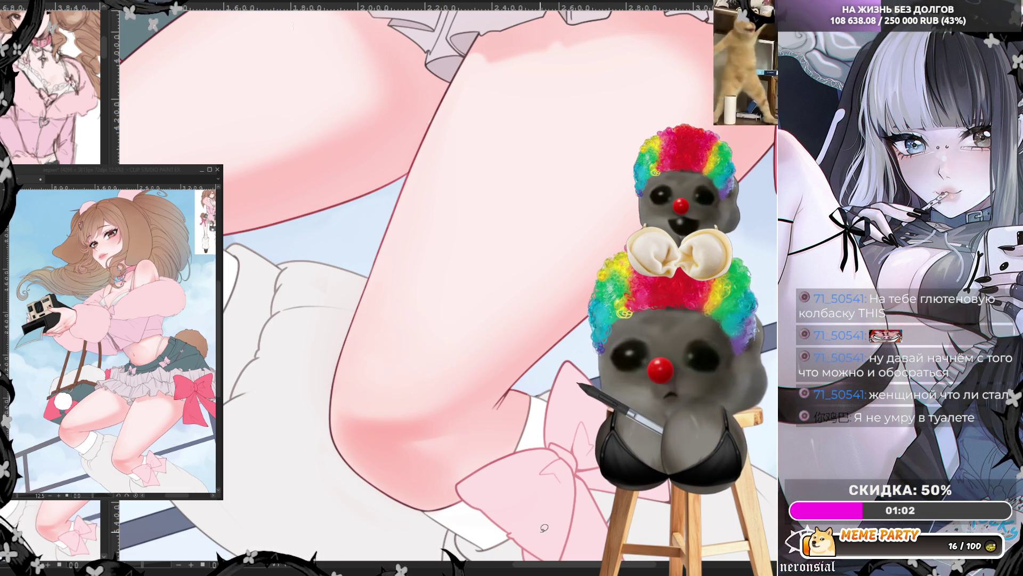
left_click_drag(328, 452, 333, 416)
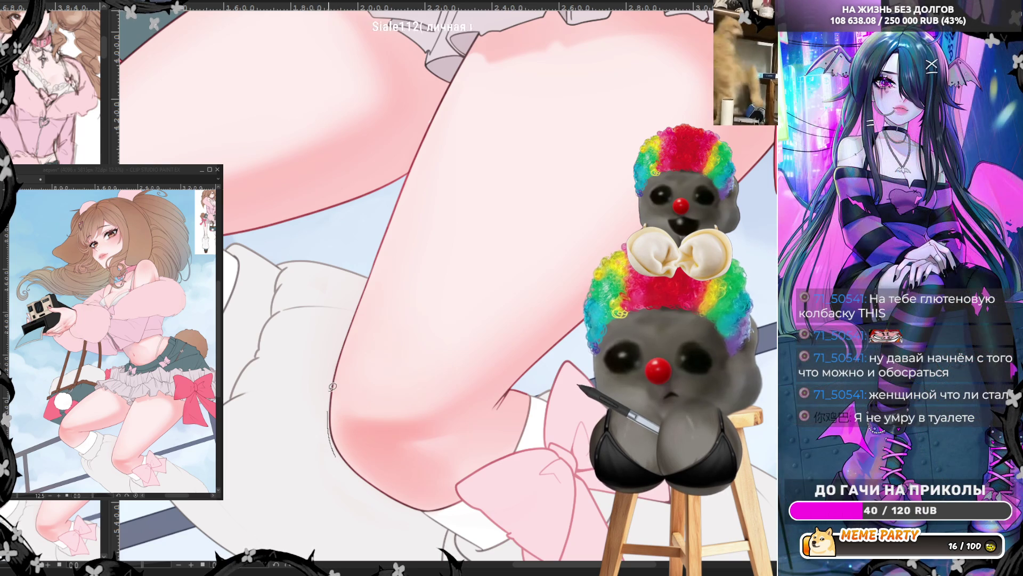
left_click_drag(364, 285, 330, 427)
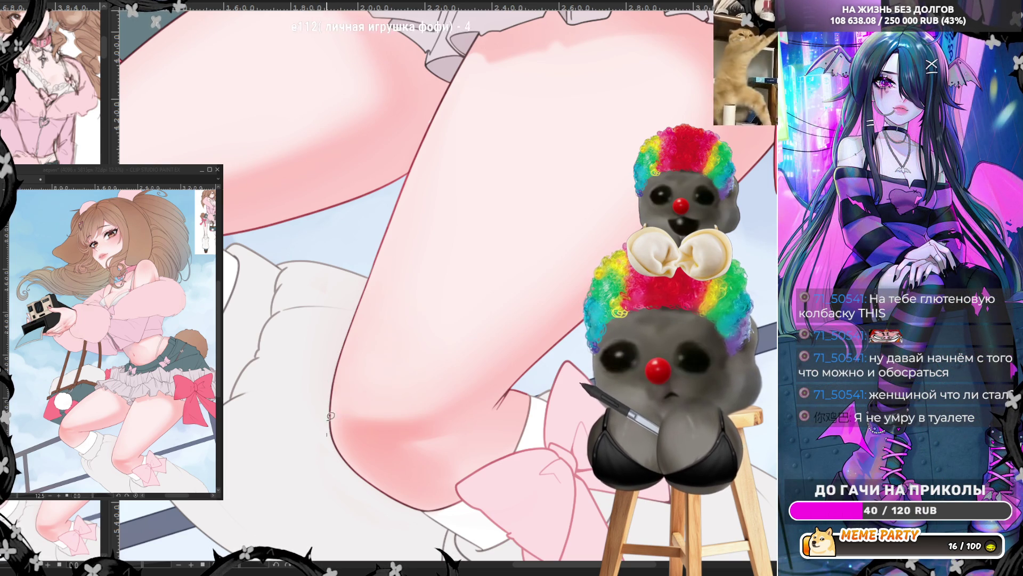
left_click_drag(567, 570, 531, 569)
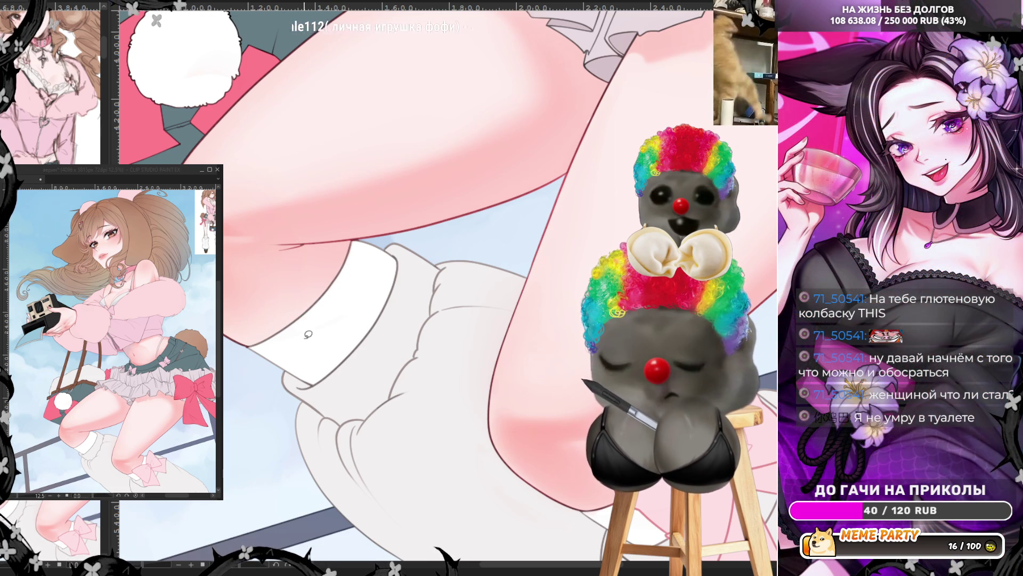
scroll(328, 327, "down", 3)
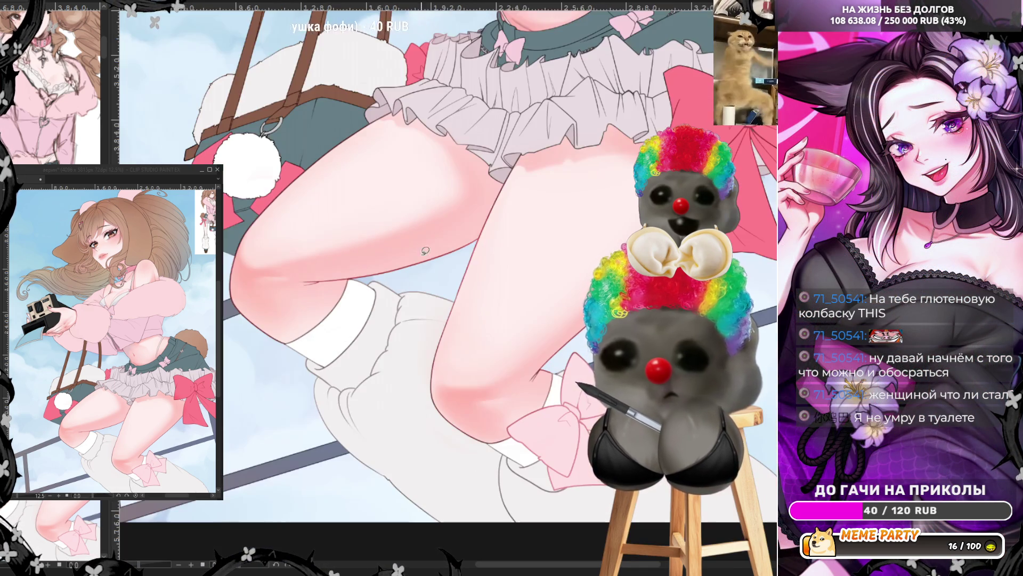
scroll(328, 326, "up", 2)
scroll(327, 326, "up", 2)
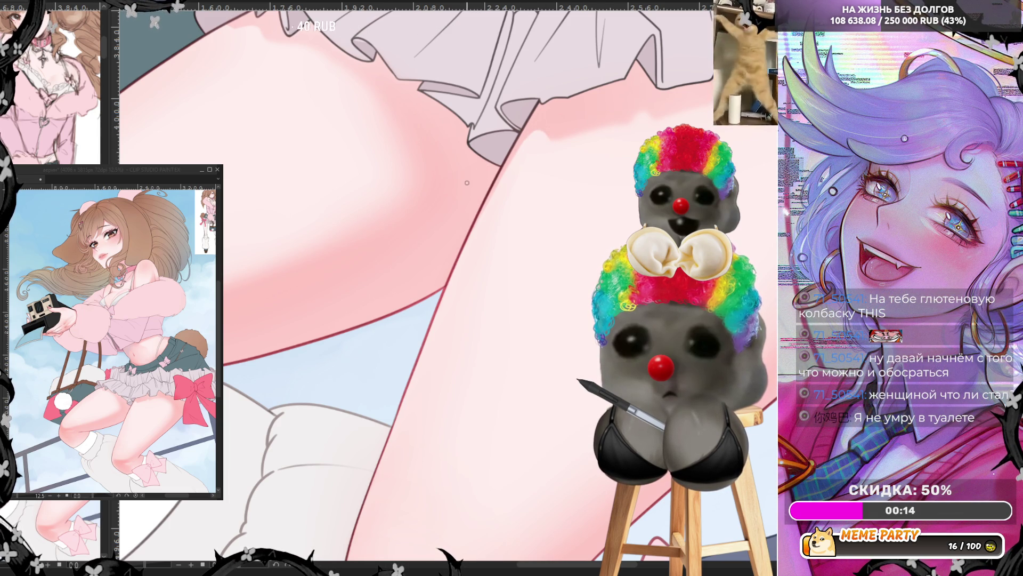
scroll(468, 182, "up", 3)
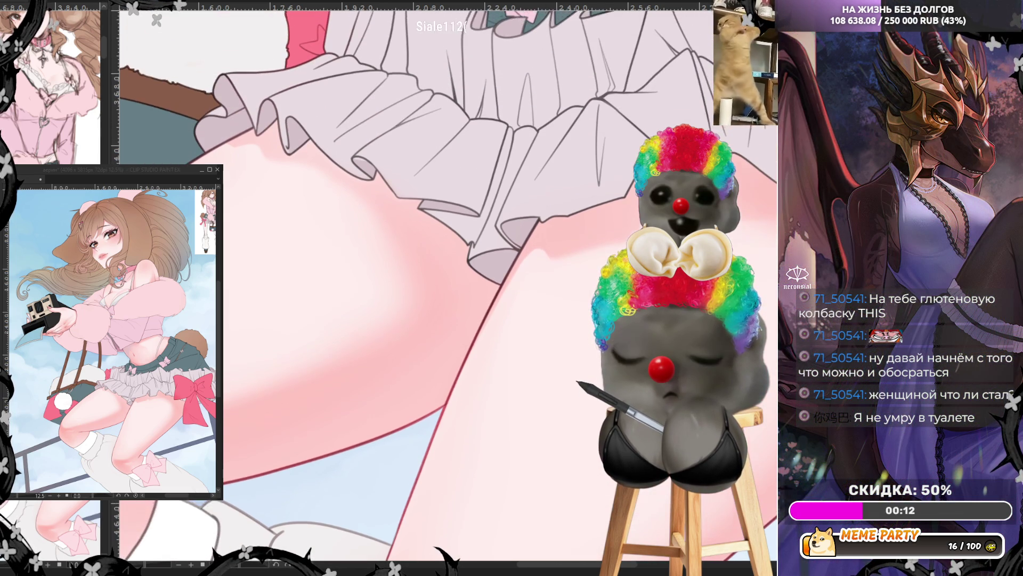
scroll(444, 287, "down", 1)
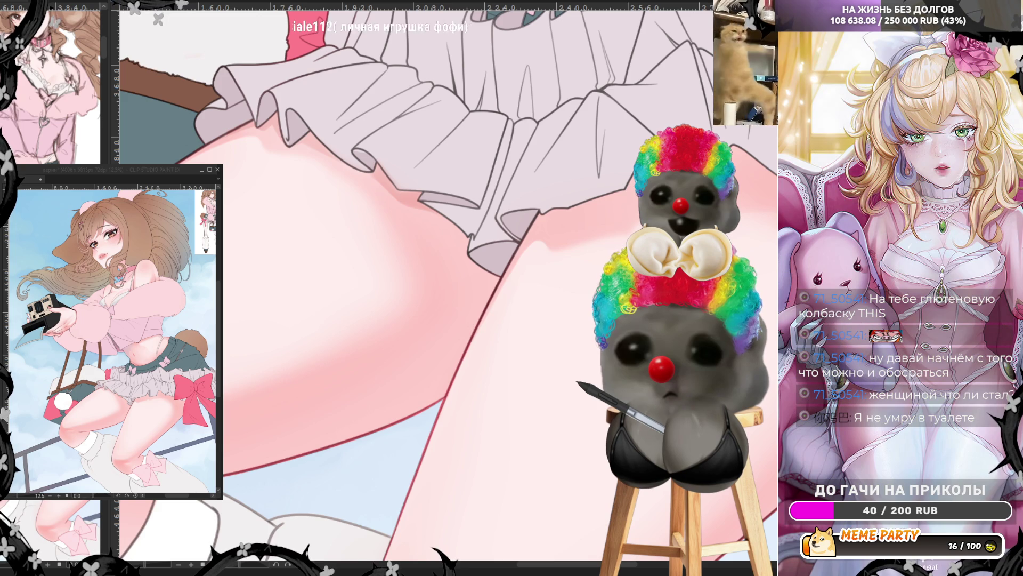
scroll(400, 280, "up", 2)
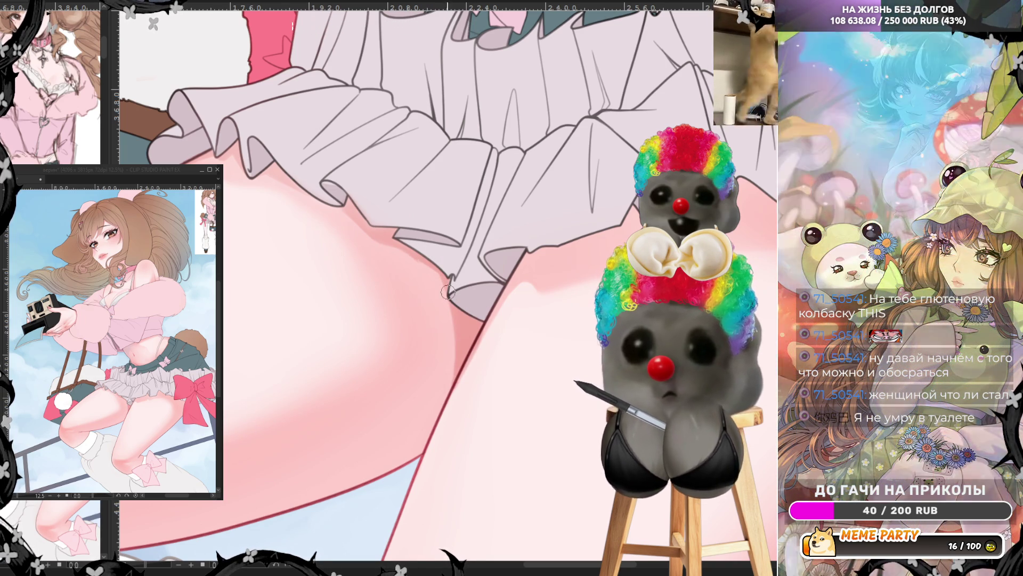
Step: Retrace the leg outline under the skirt to darken it, then check it mirrored
left_click_drag(459, 324, 421, 452)
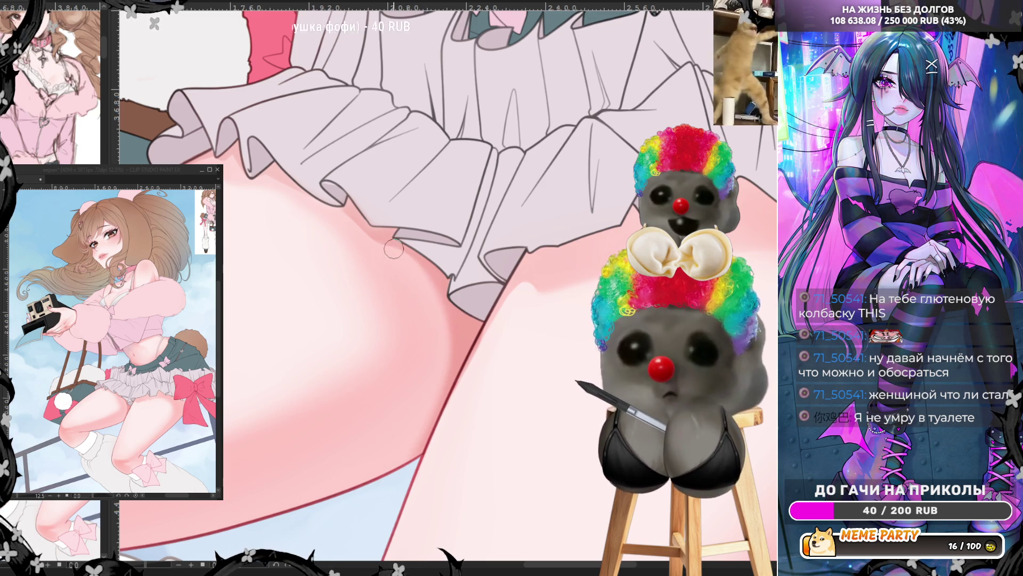
key("h")
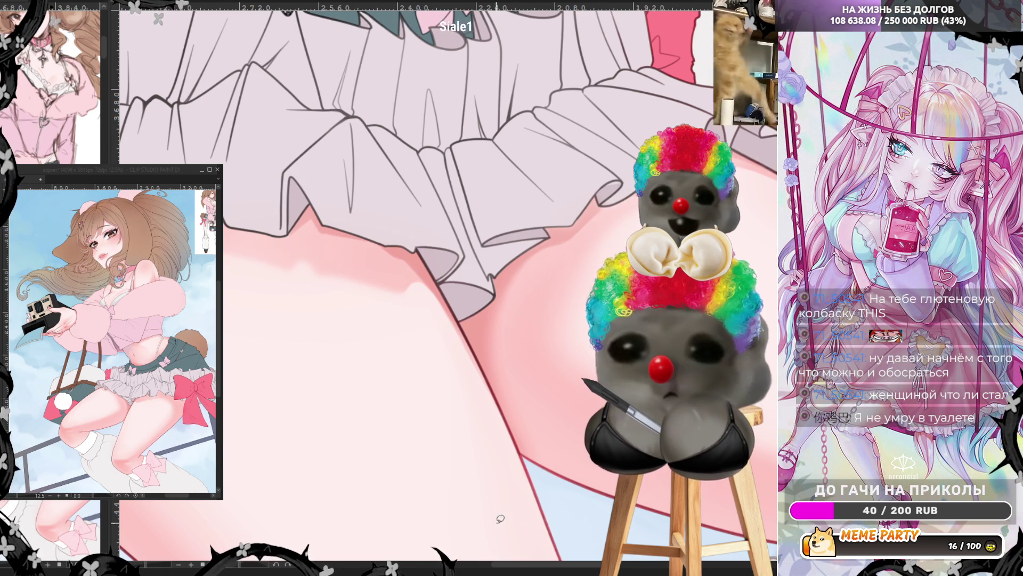
scroll(500, 544, "down", 3)
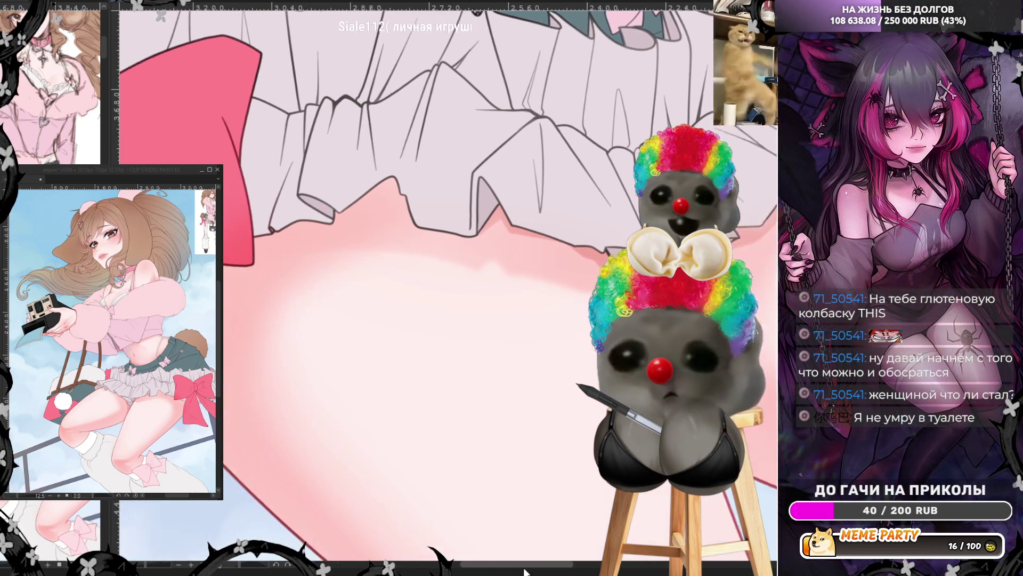
Step: Retry strokes around the red bow, undoing the stray ones, and repaint its bottom edge
left_click_drag(340, 240, 500, 239)
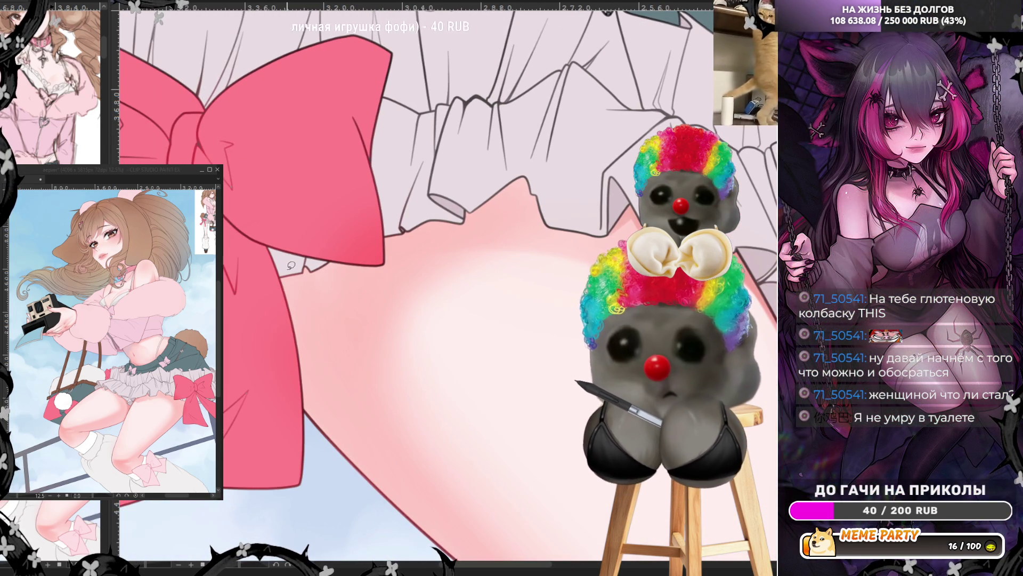
left_click_drag(286, 312, 395, 279)
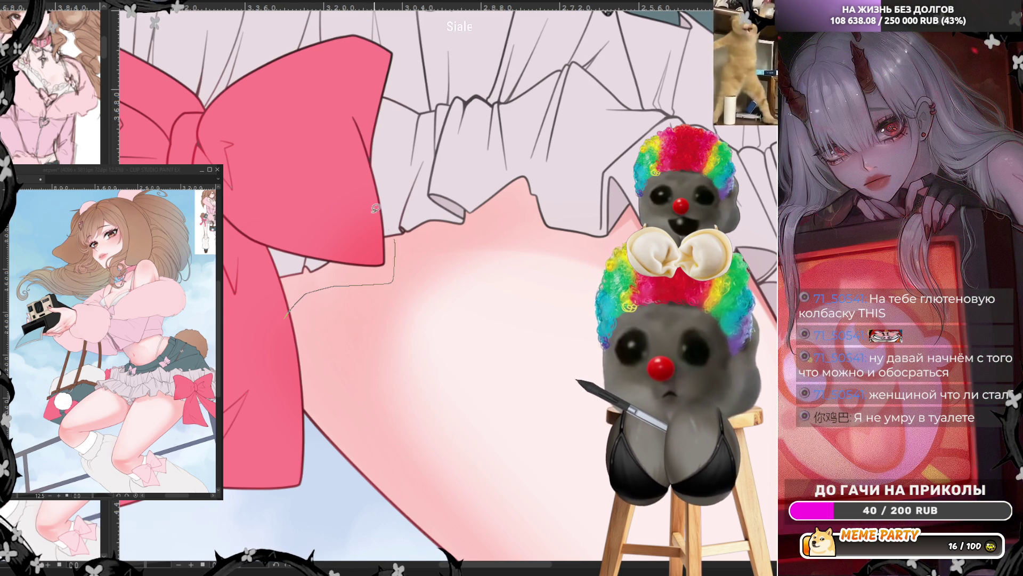
key("ctrl+z")
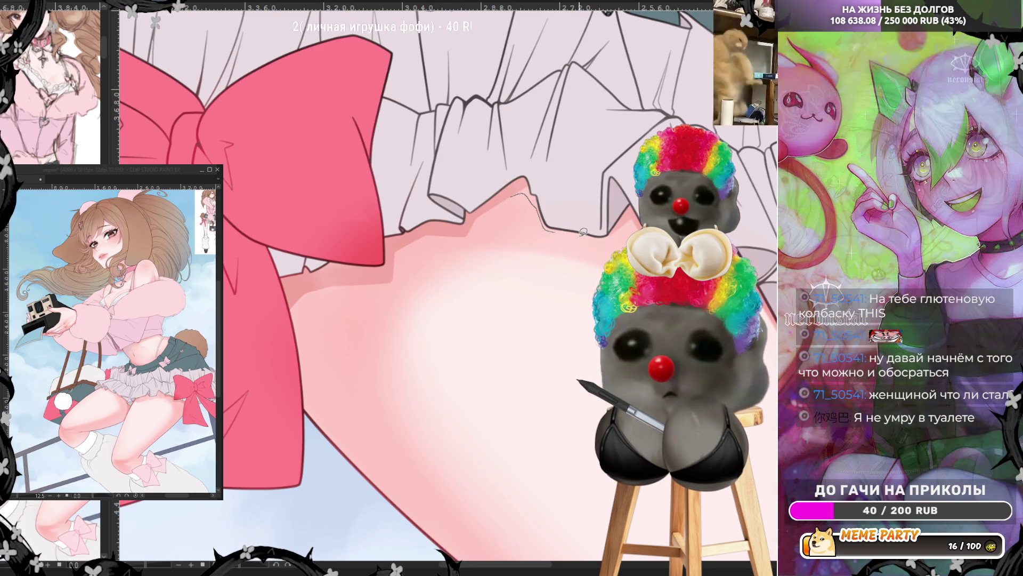
key("ctrl+z")
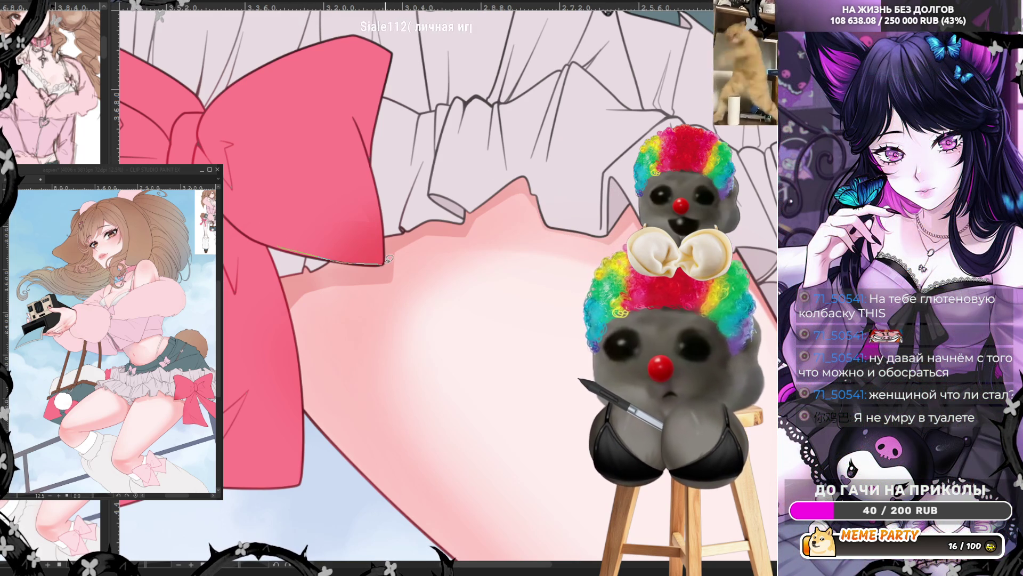
left_click_drag(385, 254, 368, 167)
key("ctrl+z")
left_click_drag(319, 256, 375, 264)
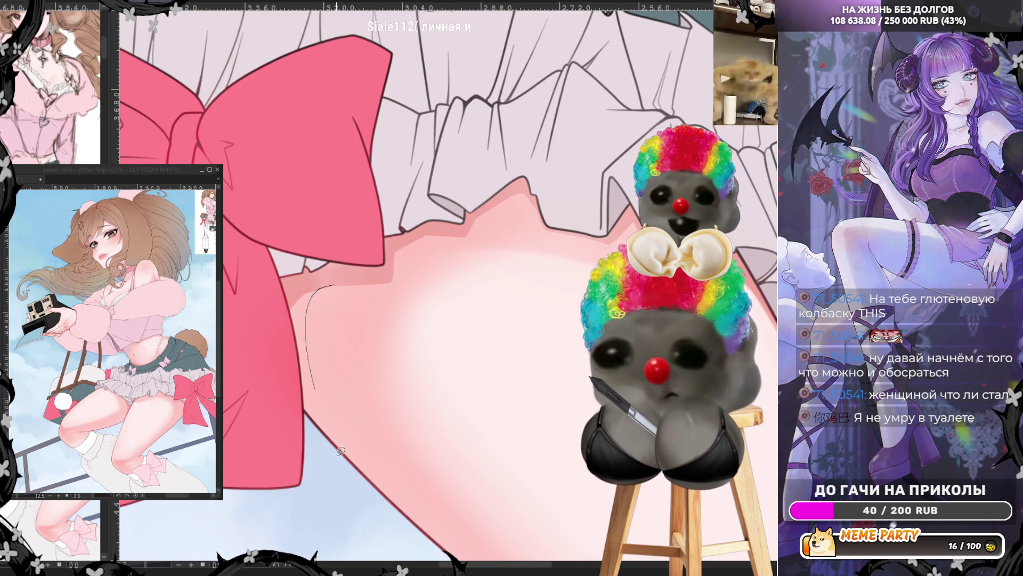
Step: Cover the leftover thin sketch lines along the shaded thigh edge beneath the bow
left_click_drag(304, 384, 284, 292)
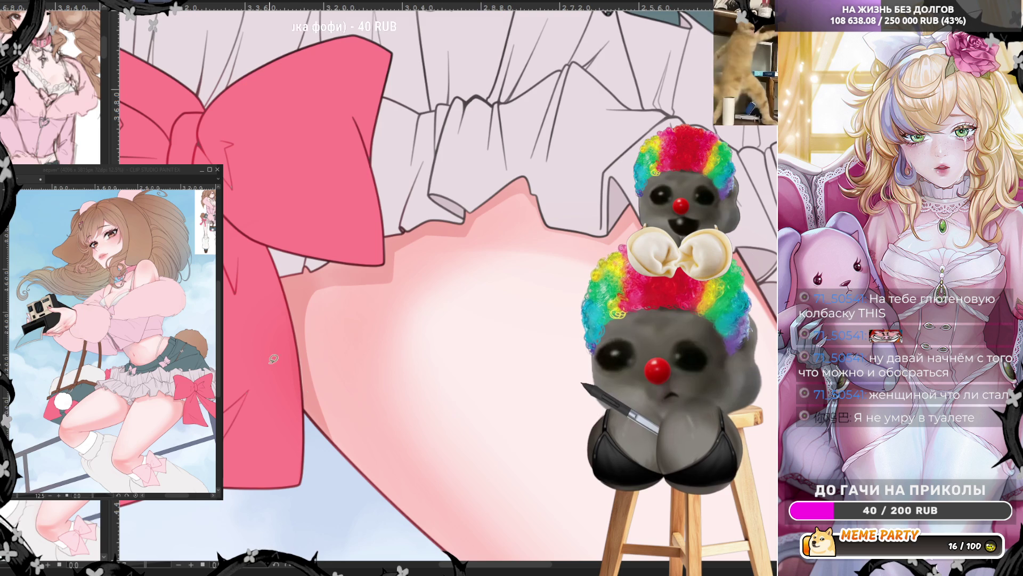
left_click_drag(305, 347, 264, 404)
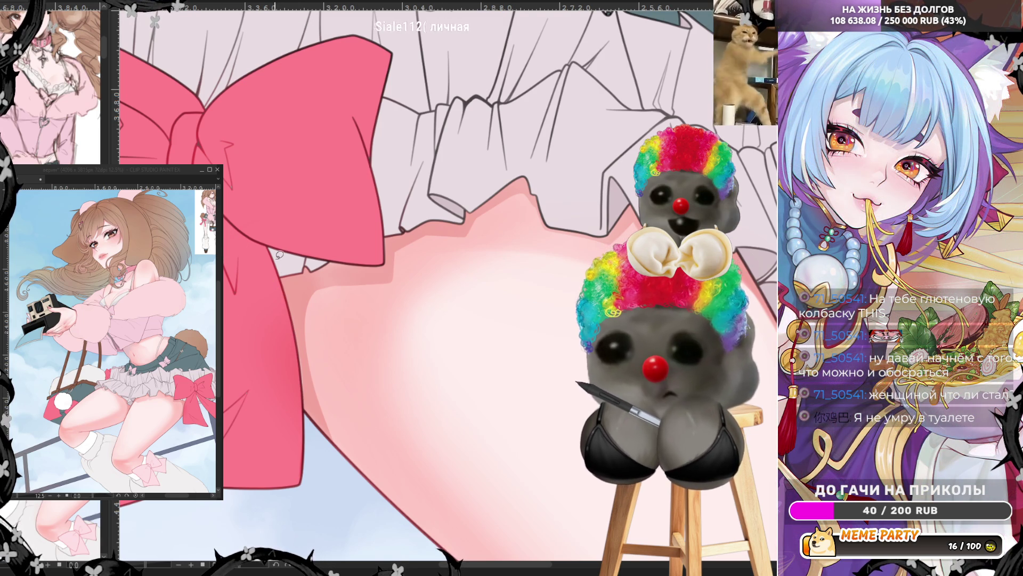
left_click_drag(265, 234, 281, 371)
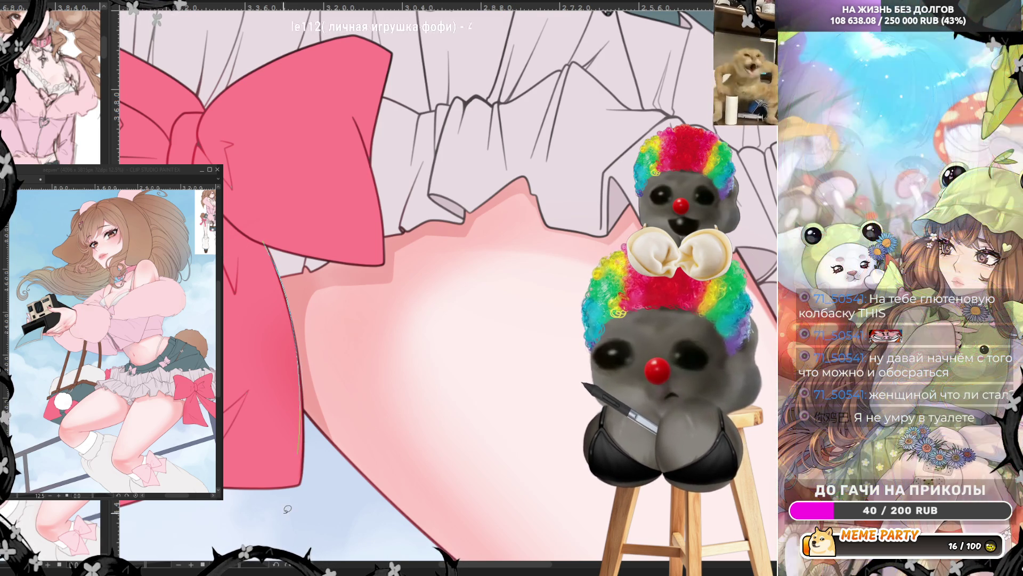
left_click_drag(305, 485, 304, 428)
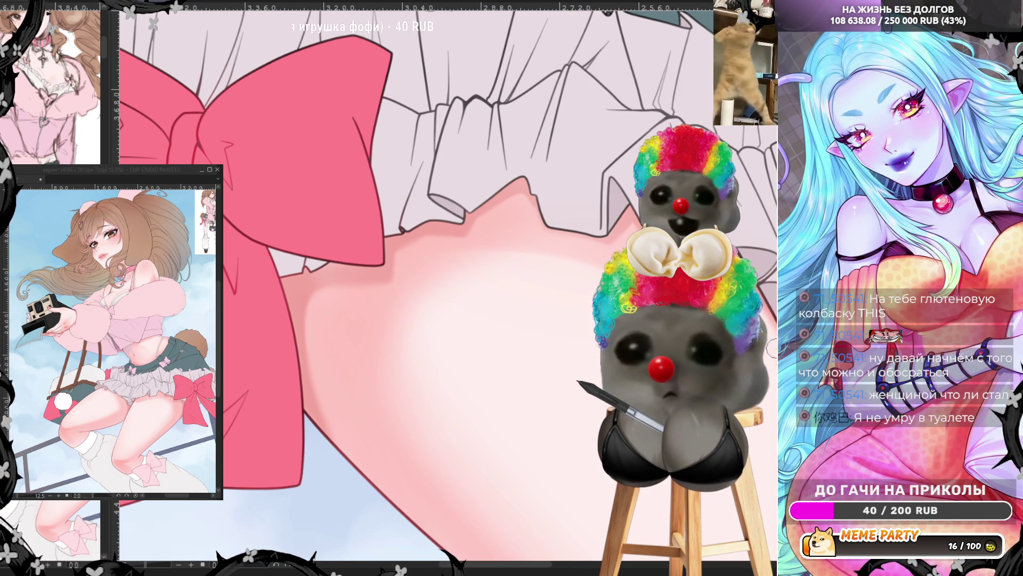
scroll(467, 307, "down", 2)
scroll(467, 307, "down", 2)
scroll(468, 307, "down", 2)
scroll(564, 322, "up", 2)
scroll(564, 321, "up", 2)
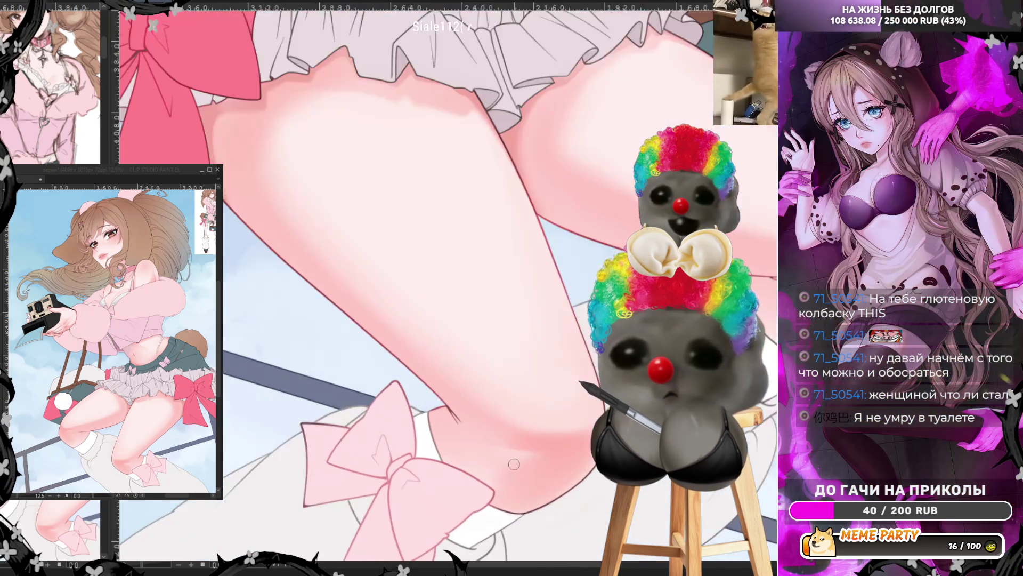
scroll(564, 321, "up", 2)
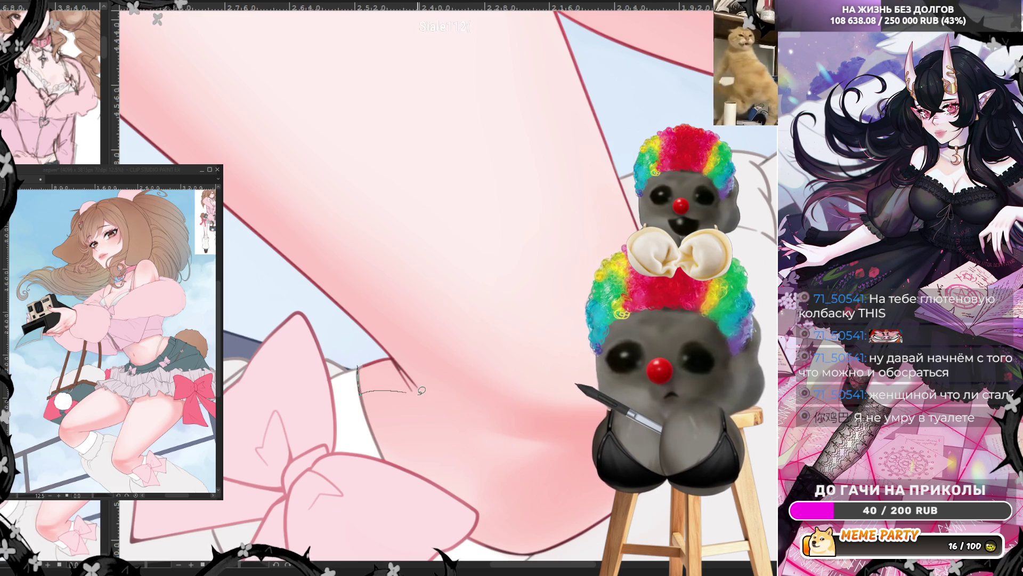
Step: Lasso-fill the tip of the pale pink bow and move up to the white sleeve cuff
left_click_drag(420, 390, 370, 340)
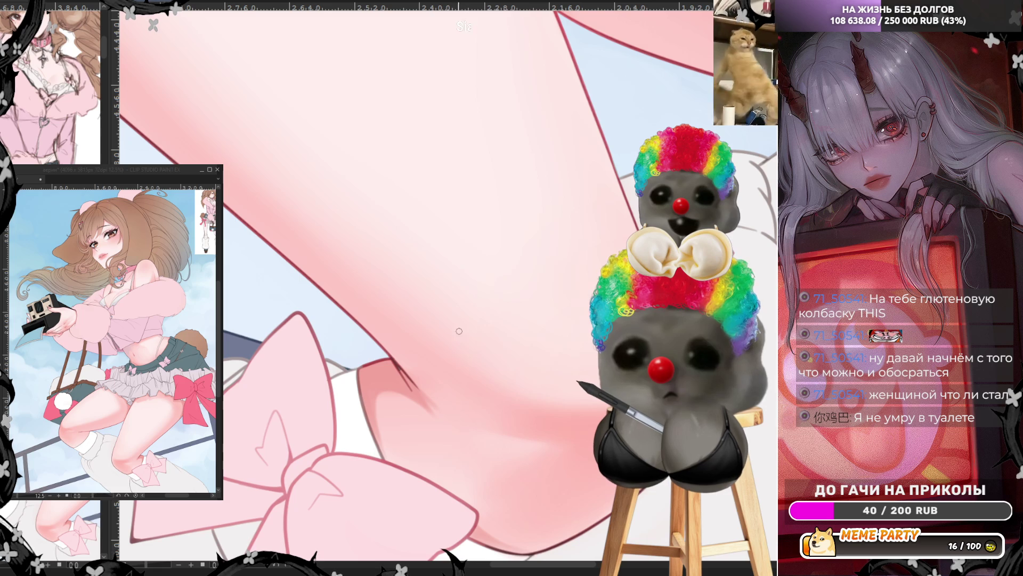
left_click_drag(455, 335, 426, 151)
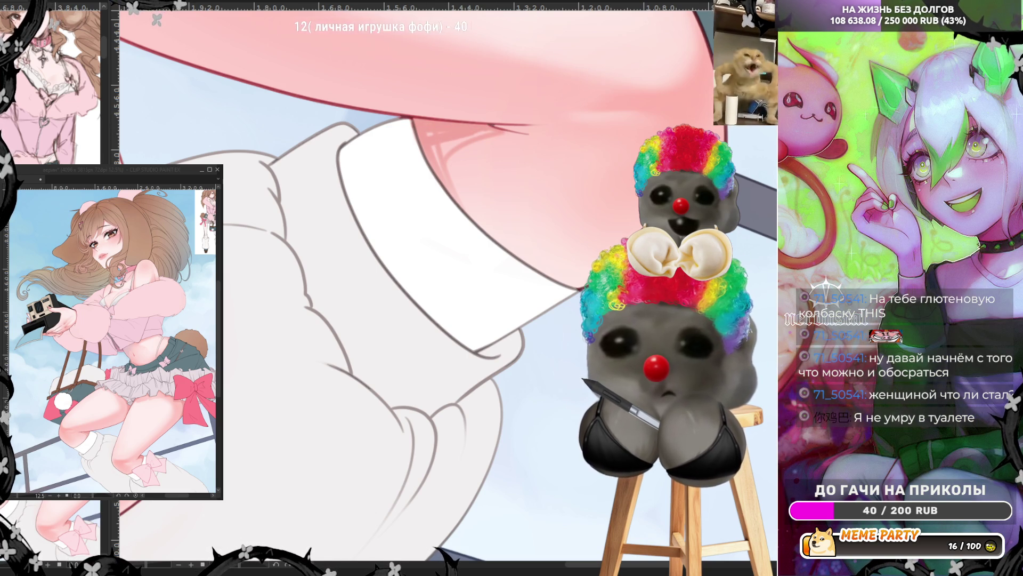
Step: Redraw the short crease line where the arm meets the sleeve cuff, then review it mirrored
left_click_drag(472, 123, 508, 127)
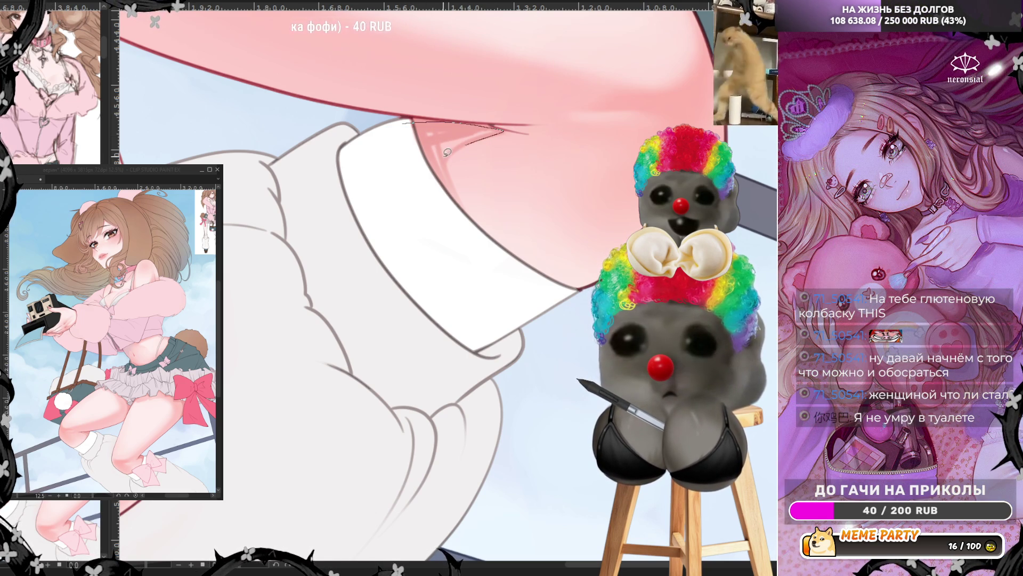
key("ctrl+z")
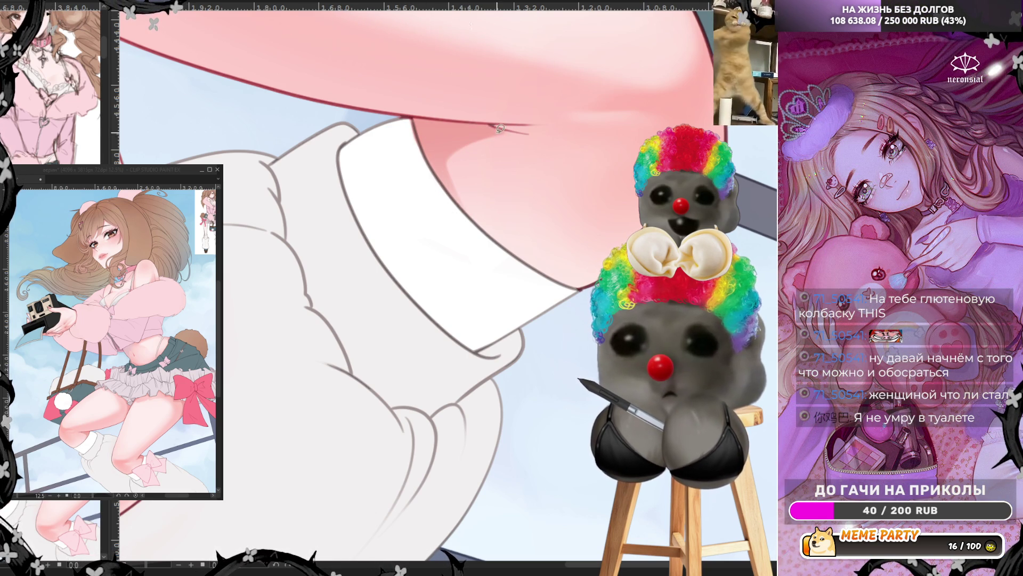
mouse_move(537, 135)
left_mouse_down()
mouse_move(521, 122)
mouse_move(485, 120)
left_mouse_up()
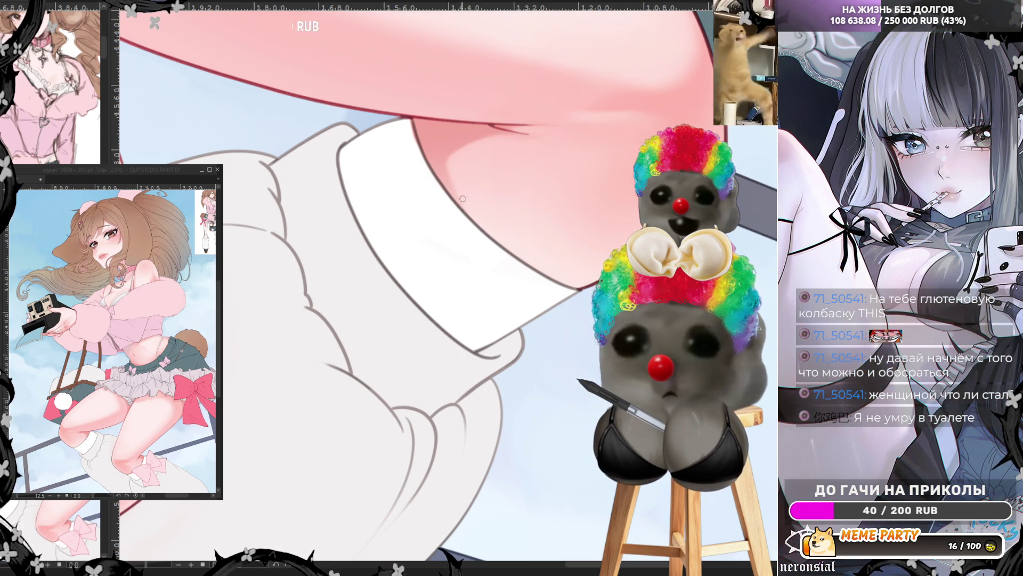
key("h")
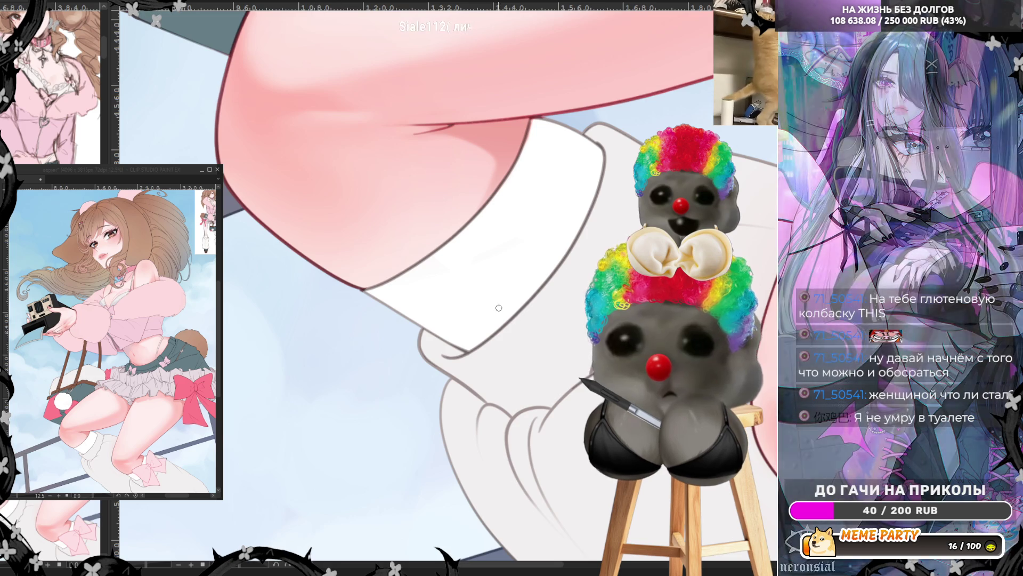
left_click_drag(490, 476, 490, 240)
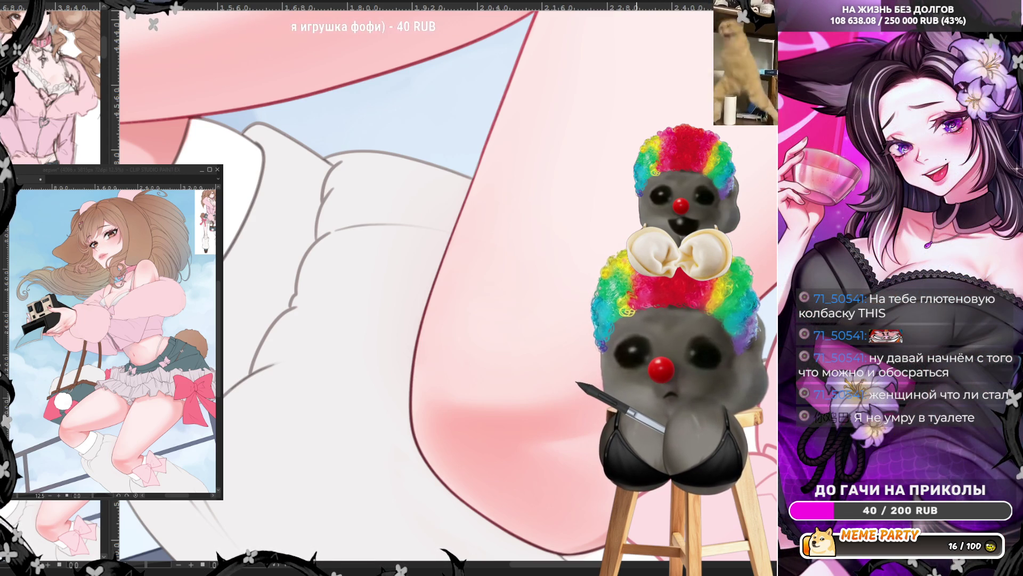
scroll(564, 416, "down", 2)
scroll(564, 416, "down", 2)
scroll(564, 417, "down", 2)
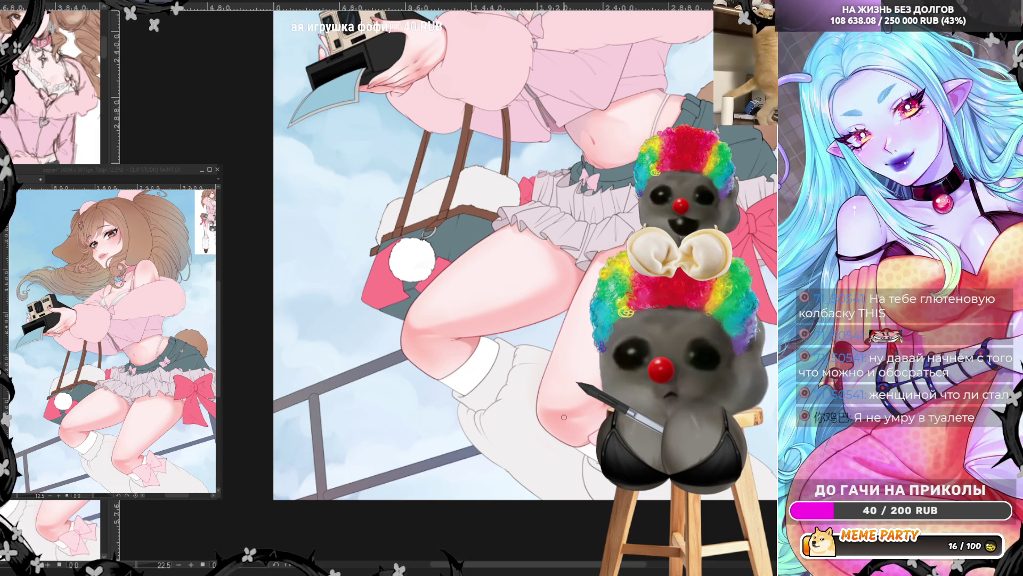
scroll(564, 417, "up", 2)
scroll(572, 361, "up", 2)
scroll(583, 273, "up", 2)
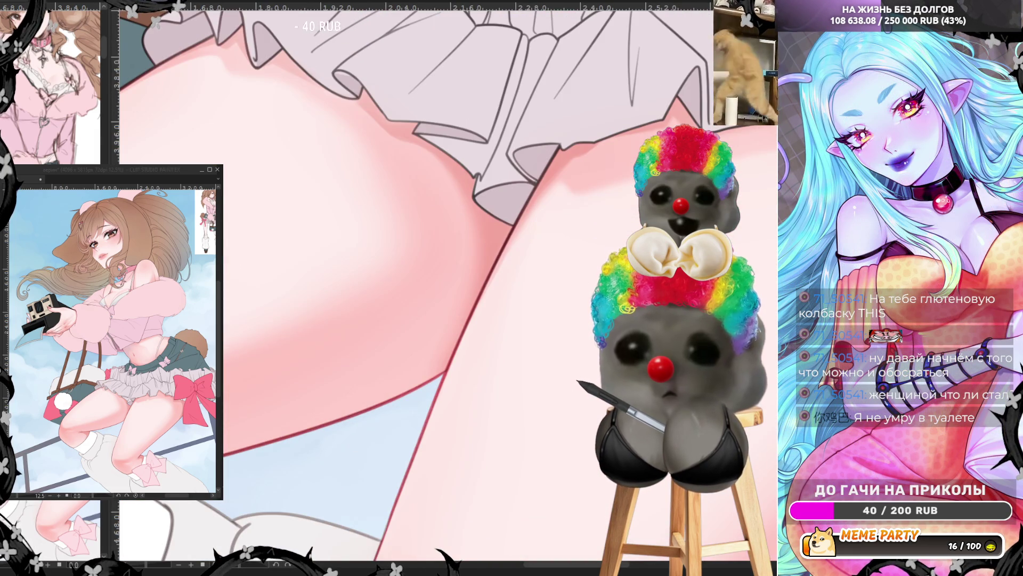